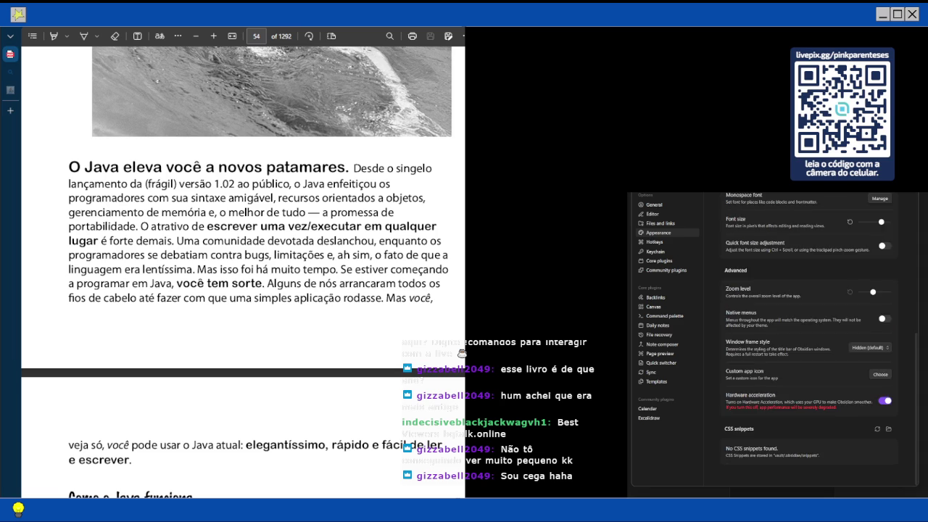
Browse the Appearance and Hotkeys settings, then close Settings to return to the empty Java note
scroll(808, 341, "down", 8)
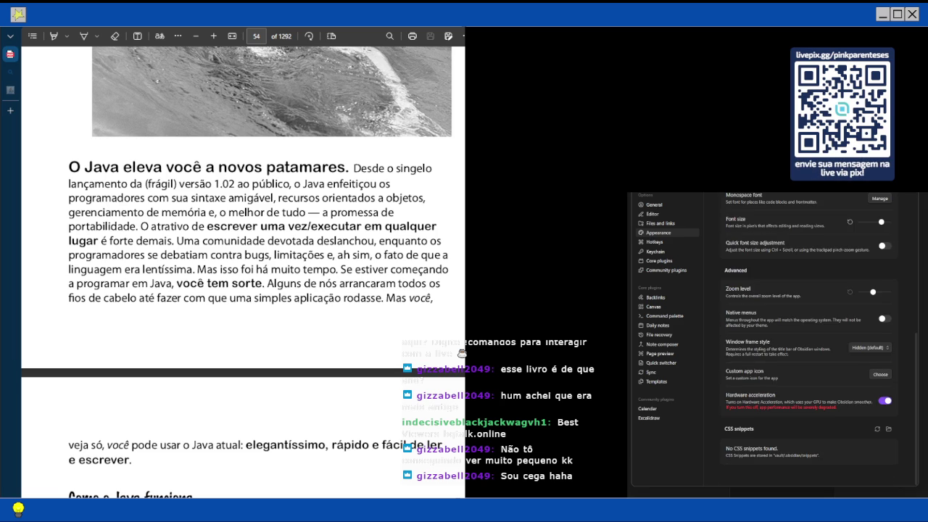
scroll(821, 339, "up", 1)
scroll(808, 341, "up", 7)
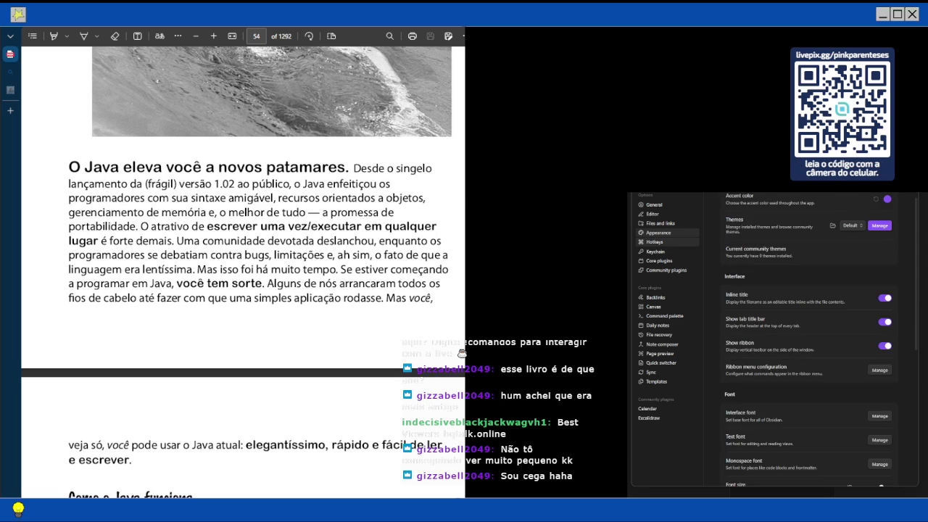
left_click(649, 241)
key("Escape")
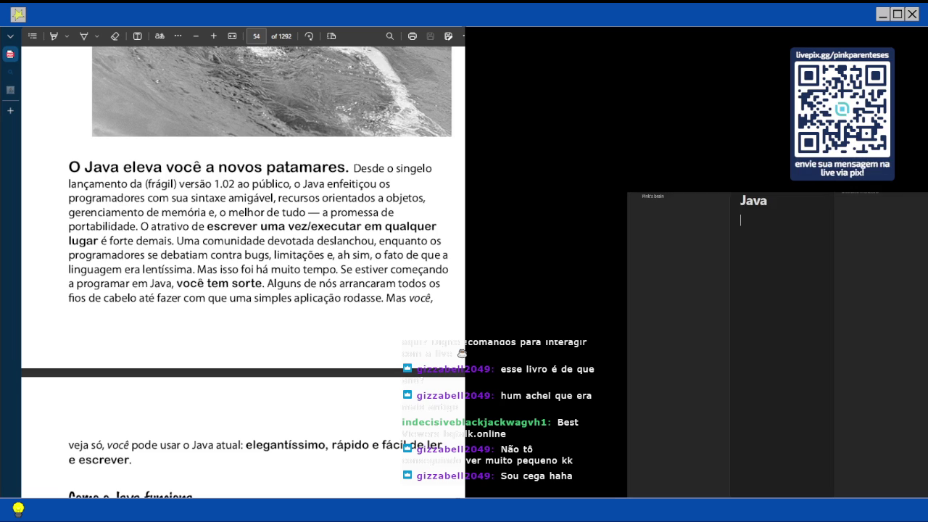
Erase stray letters under the Java title and switch to the graph of linked notes
type("ted")
key("BackSpace")
key("BackSpace")
key("BackSpace")
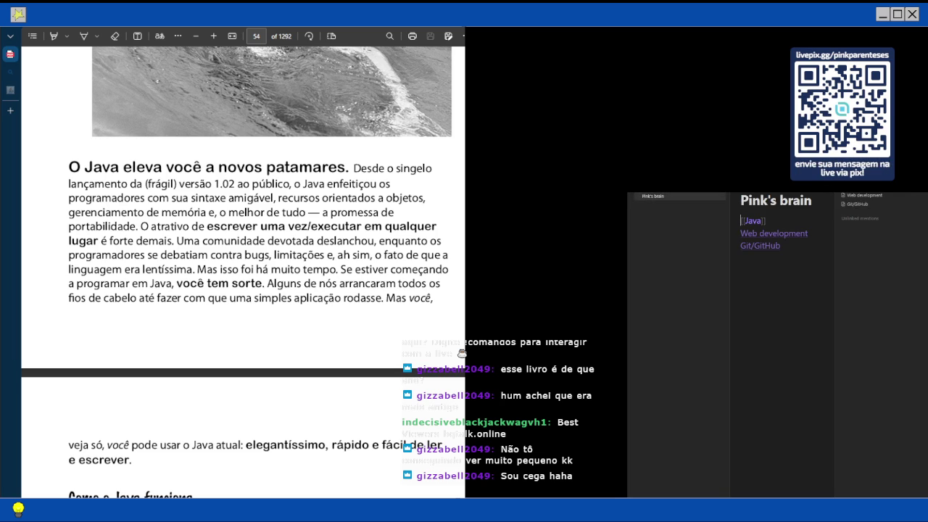
key("ctrl+g")
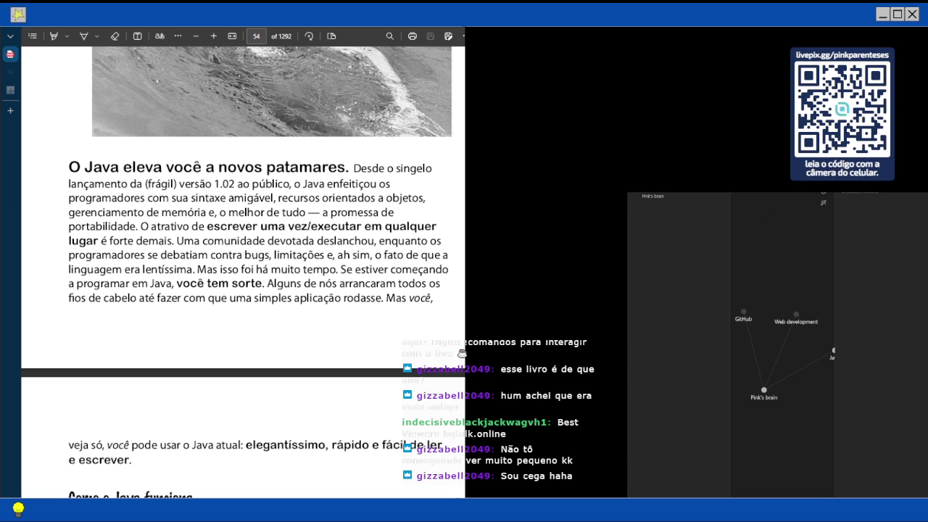
left_click_drag(728, 341, 627, 341)
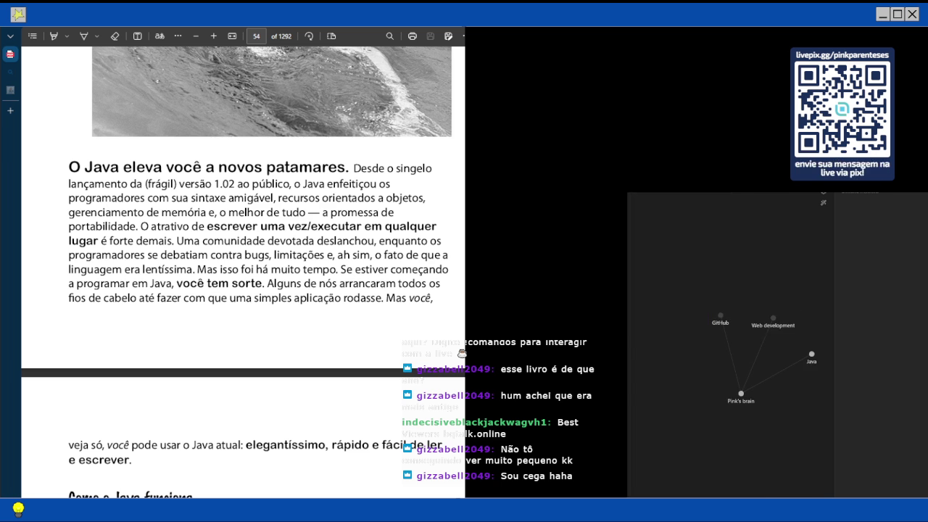
scroll(780, 361, "up", 5)
scroll(732, 341, "down", 3)
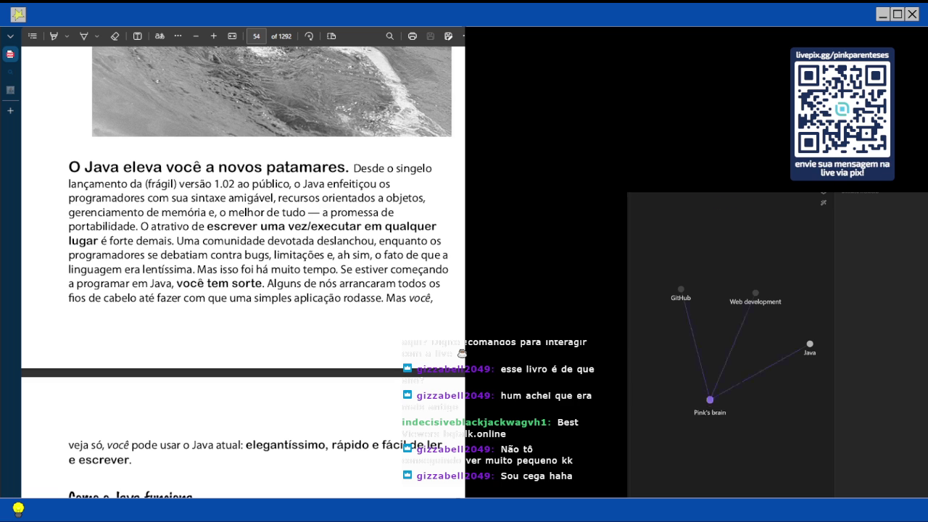
Open the Web development note from the graph, then navigate back to the graph
left_click(756, 293)
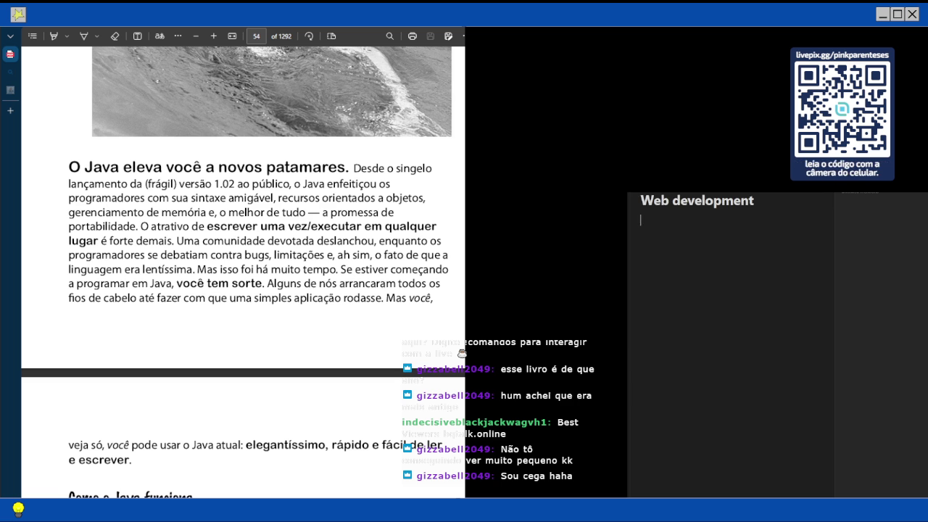
key("ctrl+alt+Left")
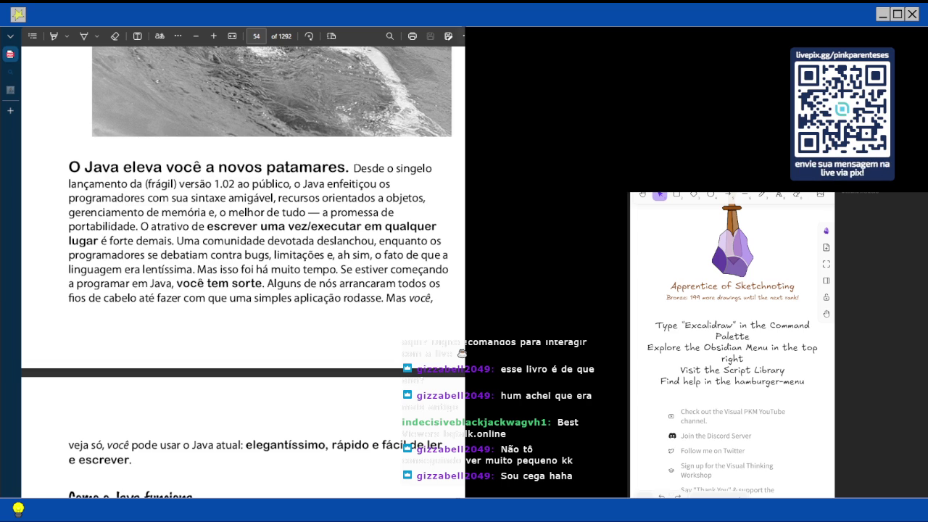
Open the Excalidraw drawing from the graph, delete its file via More options, and reopen the graph
key("ctrl+o")
key("ctrl+g")
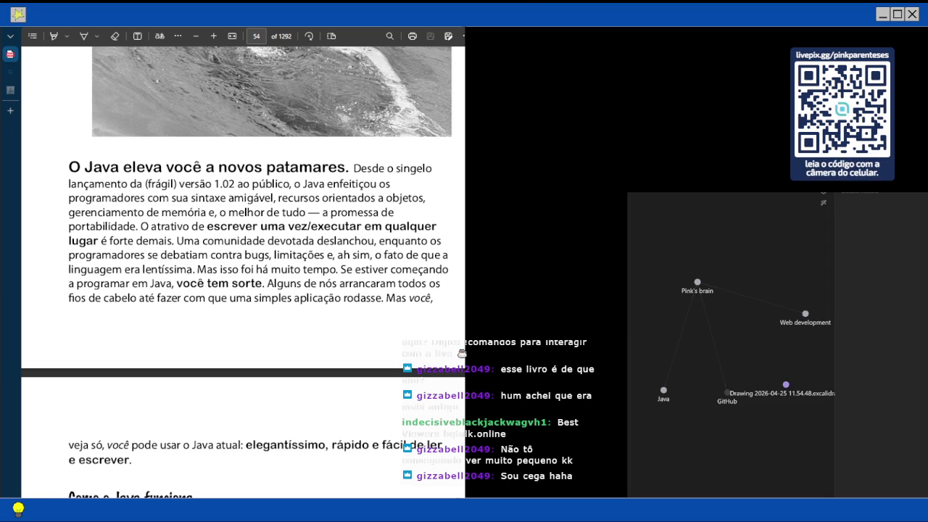
left_click(786, 384)
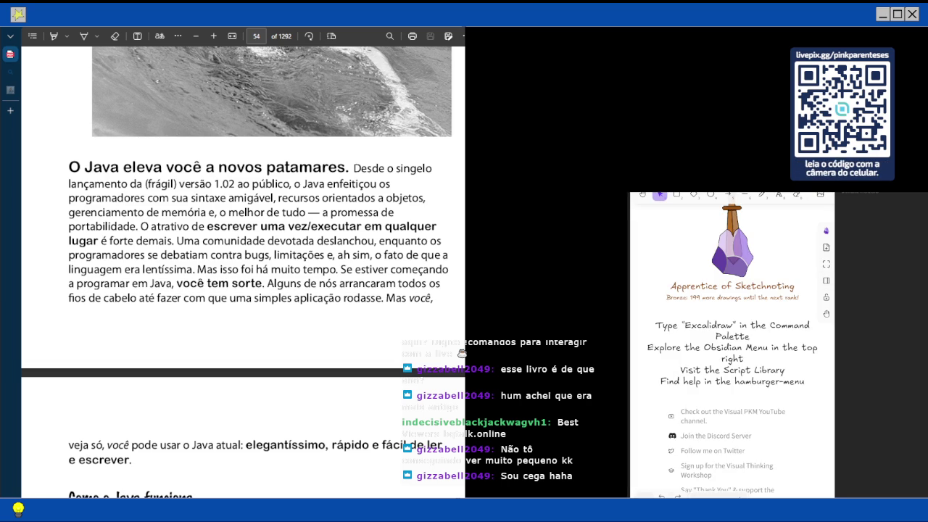
left_click(826, 187)
left_click(769, 343)
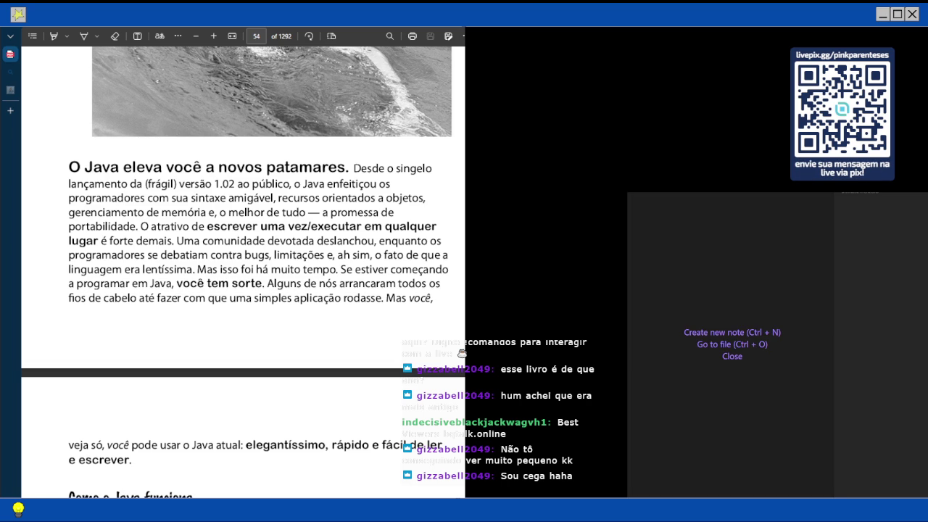
key("ctrl+o")
key("Escape")
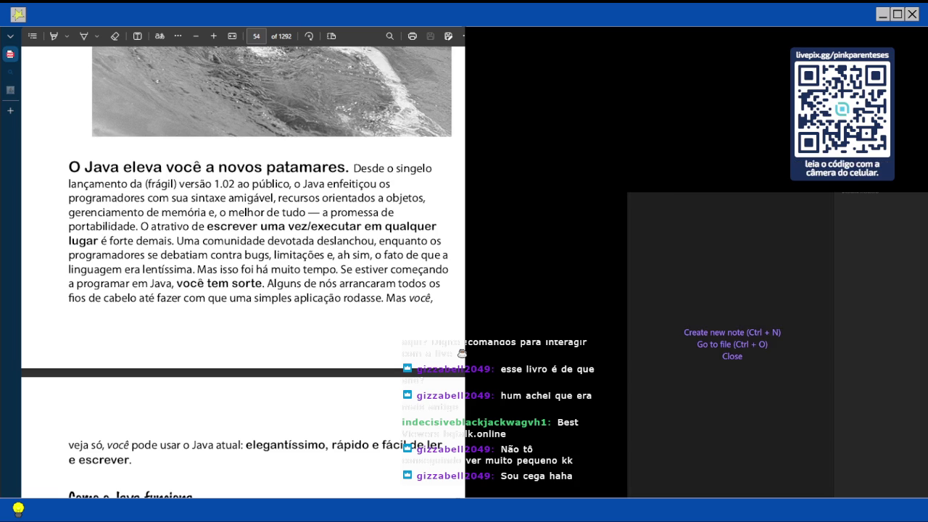
key("ctrl+g")
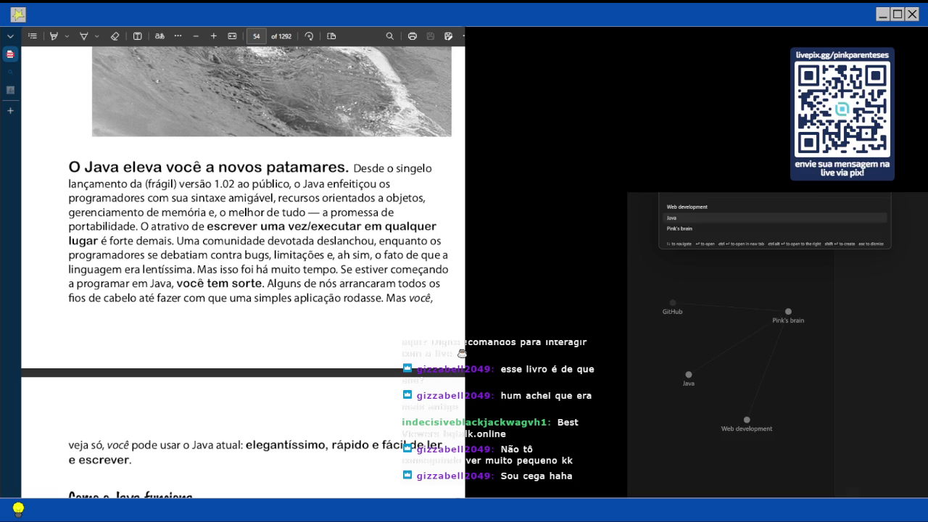
Open the empty Java note from its node in the graph
left_click(689, 374)
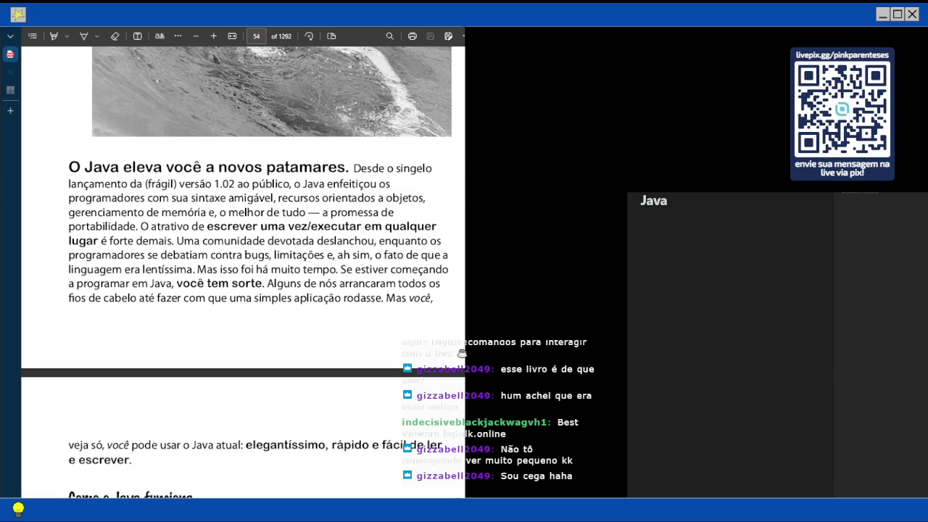
Scroll the Edge PDF to page 55's 'Como o Java funciona' diagram, then start a new note line
scroll(243, 272, "down", 4)
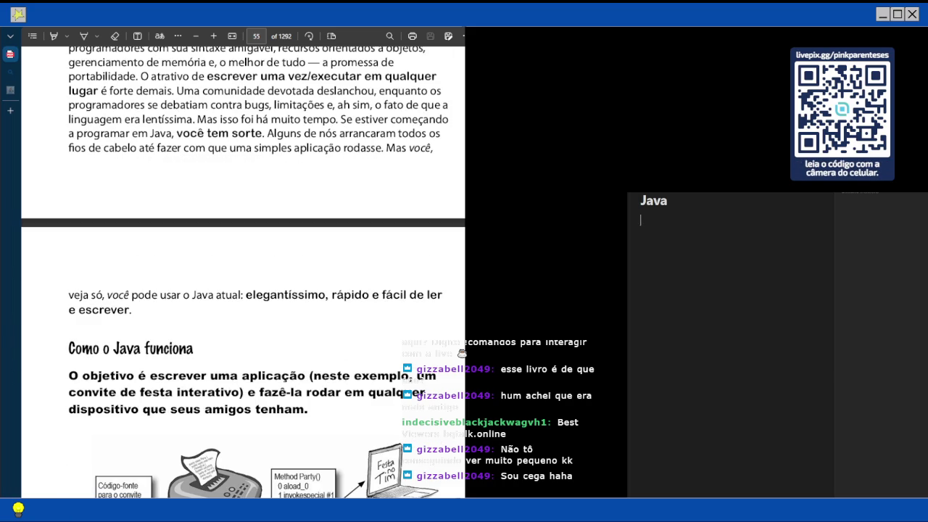
scroll(243, 271, "down", 1)
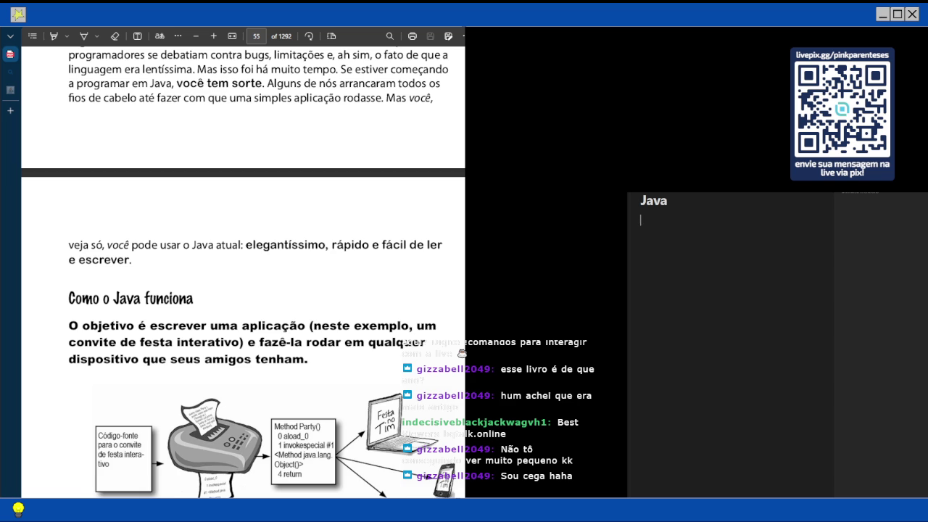
scroll(243, 271, "up", 1)
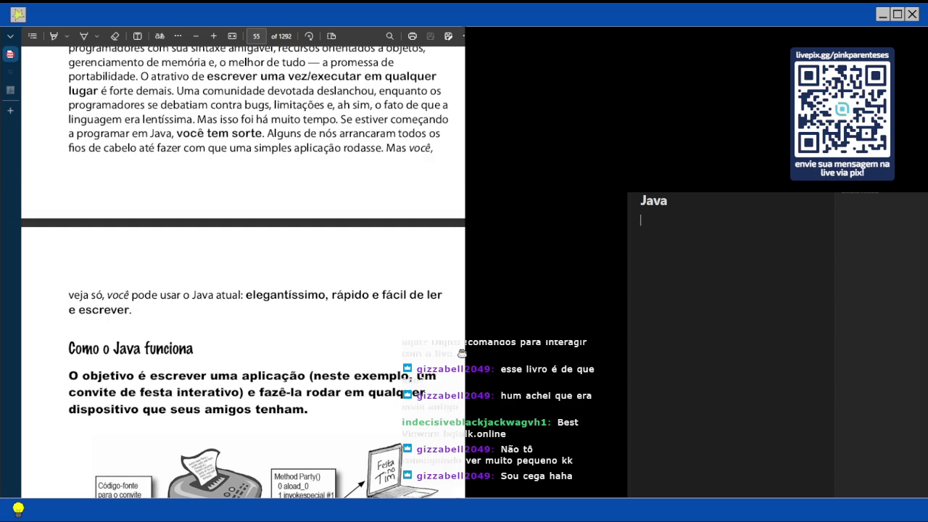
scroll(242, 271, "down", 3)
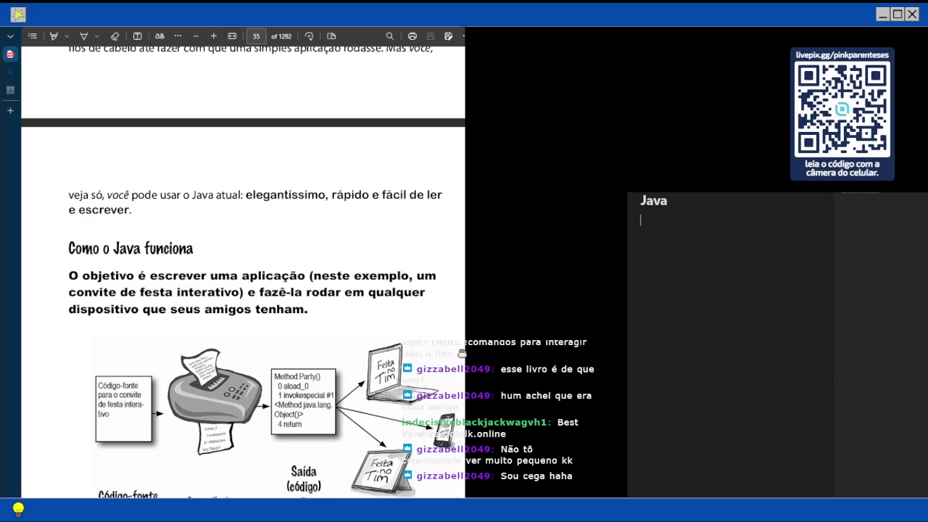
scroll(242, 271, "up", 2)
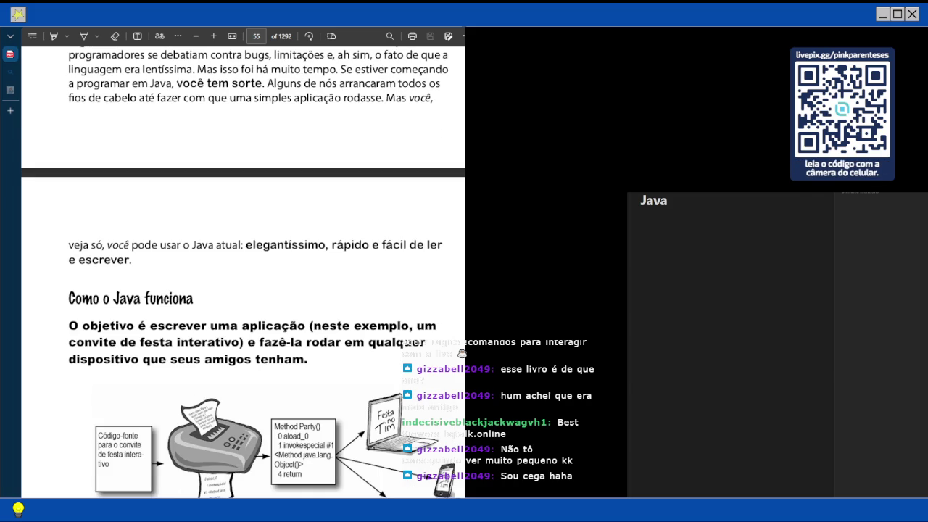
scroll(243, 272, "down", 3)
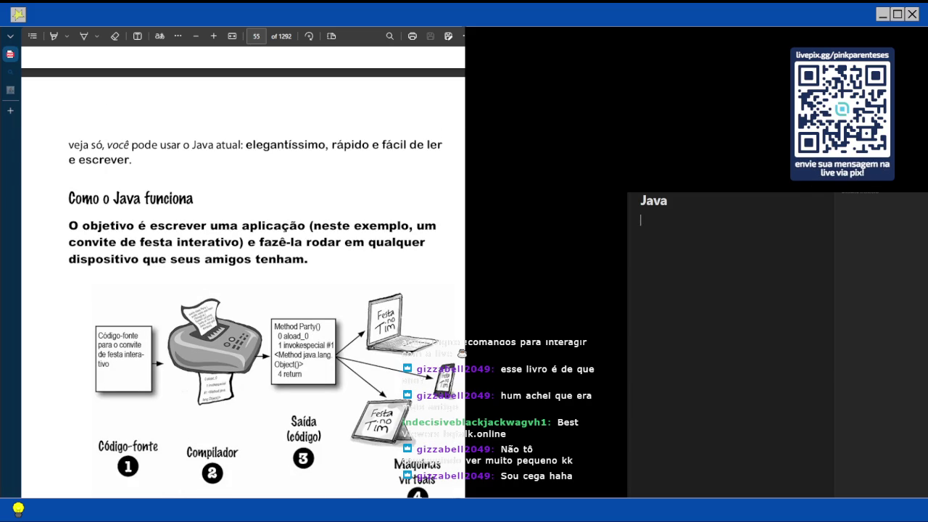
scroll(243, 283, "down", 2)
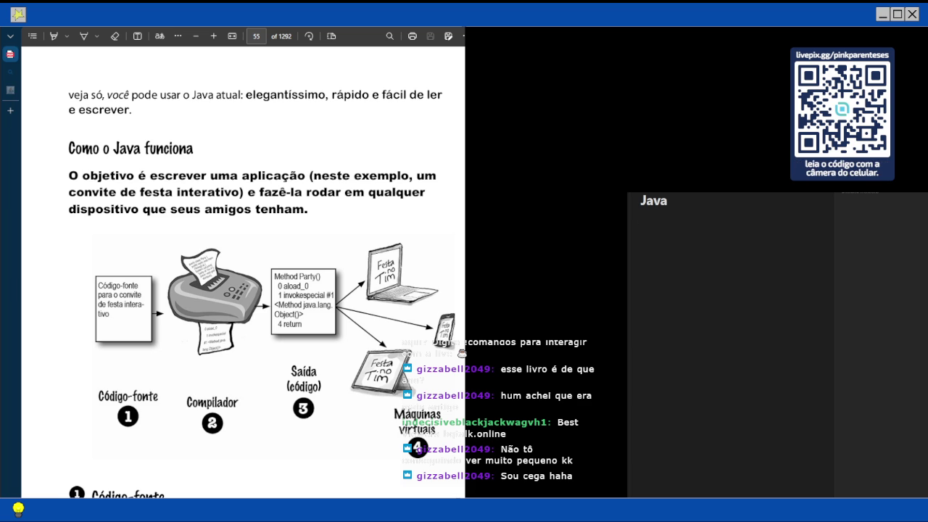
scroll(243, 272, "down", 1)
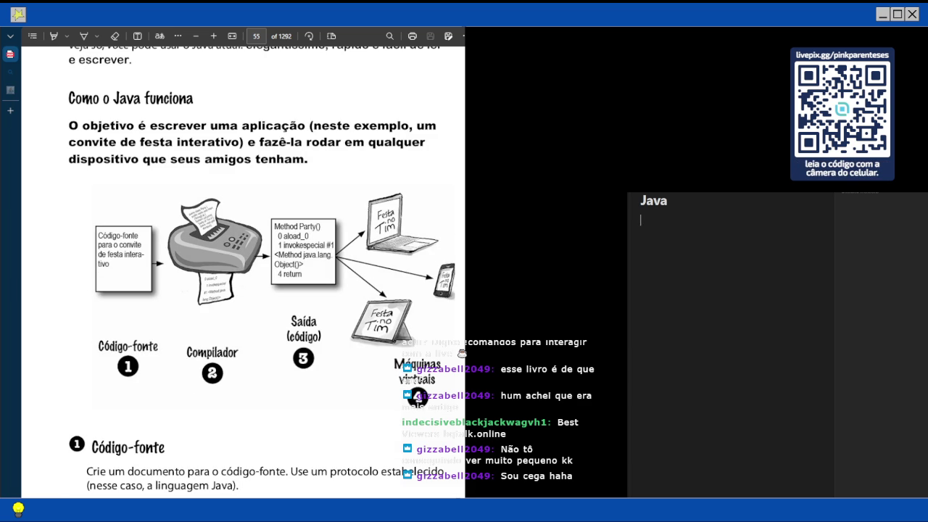
key("Return")
Type 'How java works' in the Java note and prefix it with '#'
type("W")
key("BackSpace")
key("BackSpace")
type("Ho")
type("w java")
key("ctrl+backslash")
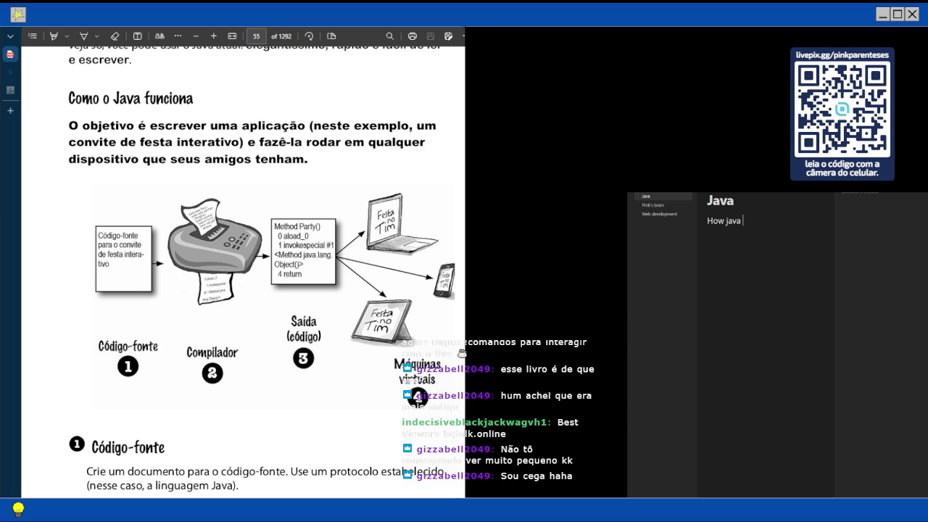
type("works")
key("Home")
type("#")
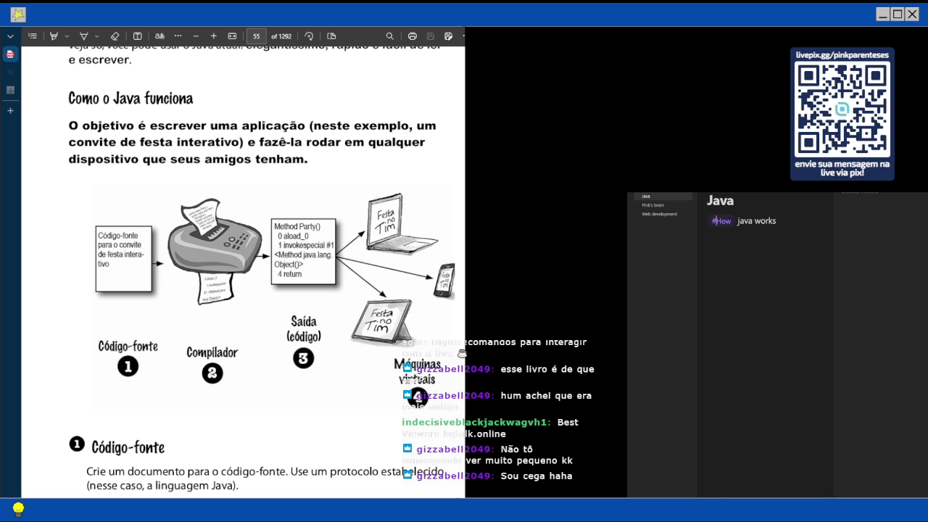
Widen the file sidebar, search the #How tag, and delete the tag line back to '#'
left_click_drag(696, 326, 718, 326)
left_click(744, 221)
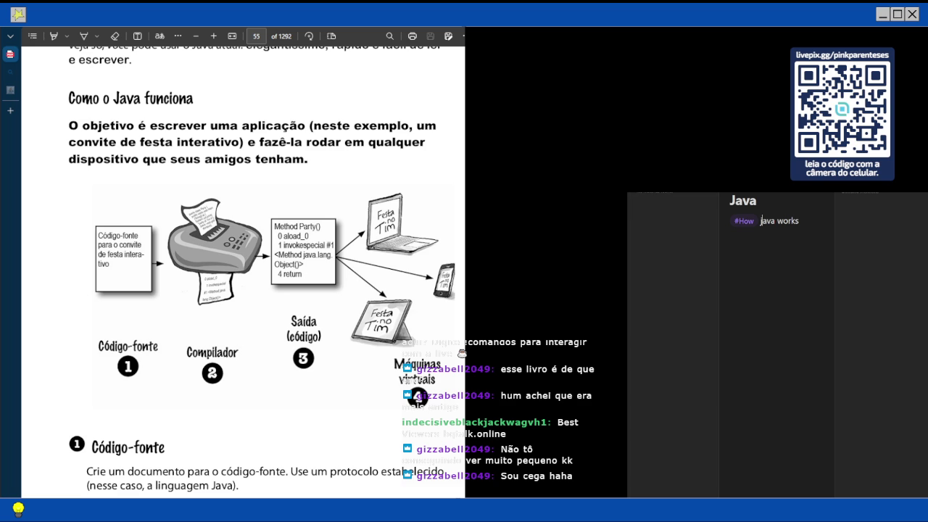
key("BackSpace")
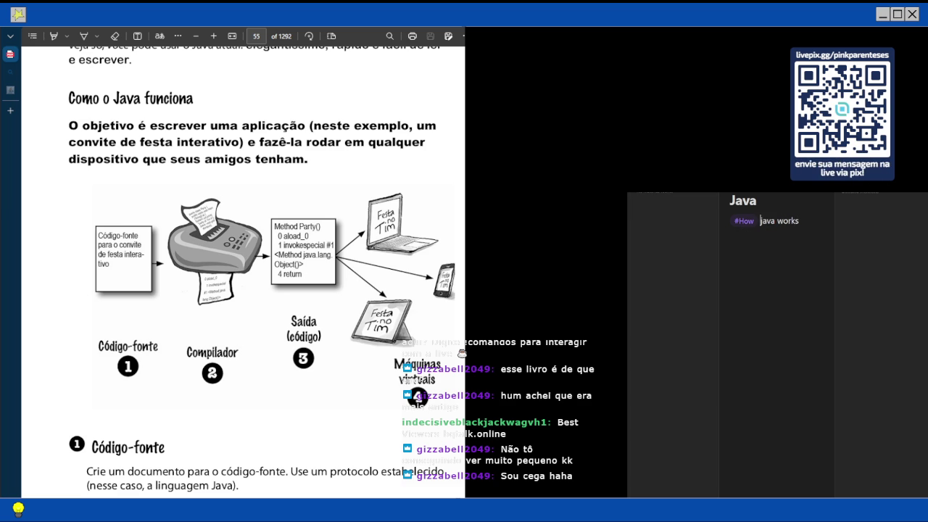
left_click(797, 220)
left_click_drag(797, 221, 746, 221)
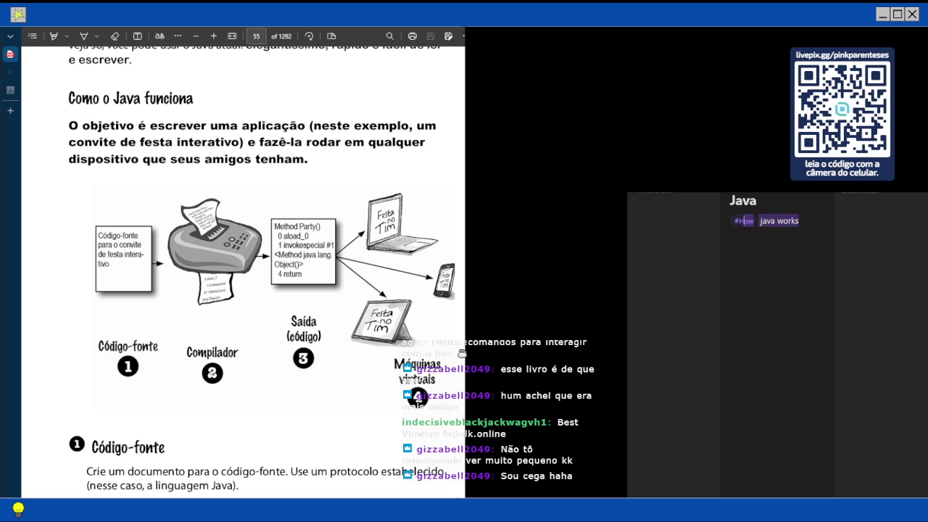
key("BackSpace")
key("ctrl+z")
key("BackSpace")
key("BackSpace")
key("BackSpace")
key("BackSpace")
key("BackSpace")
key("BackSpace")
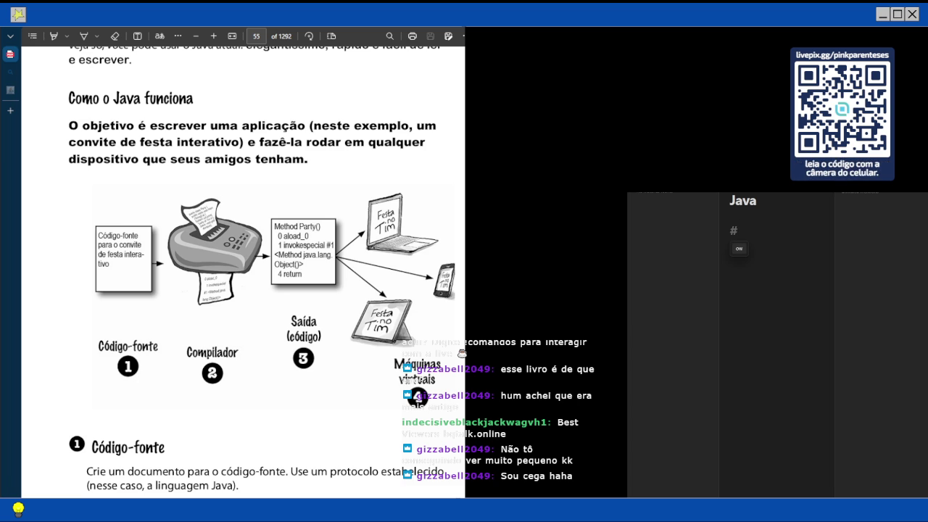
Retype '#How java works', remove the extra hash sign, and select the line's text
type("#How java")
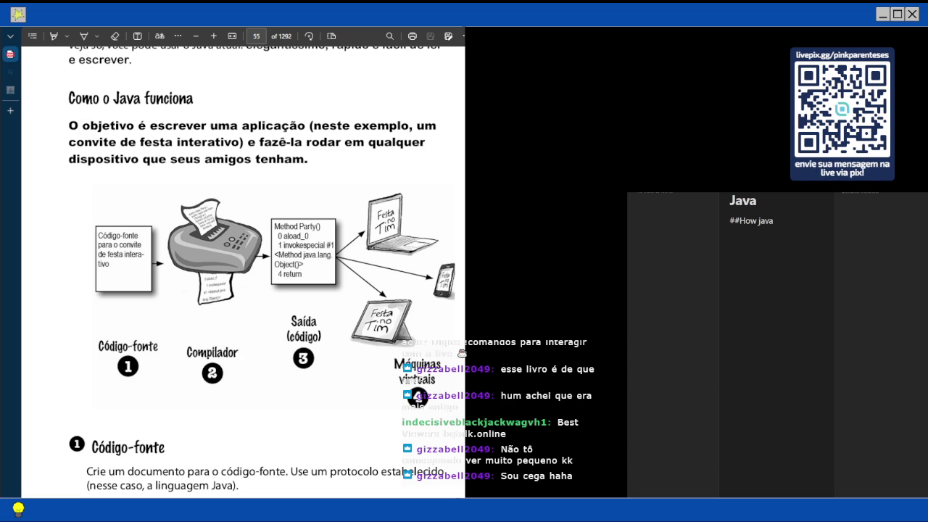
type(" works")
left_click(730, 220)
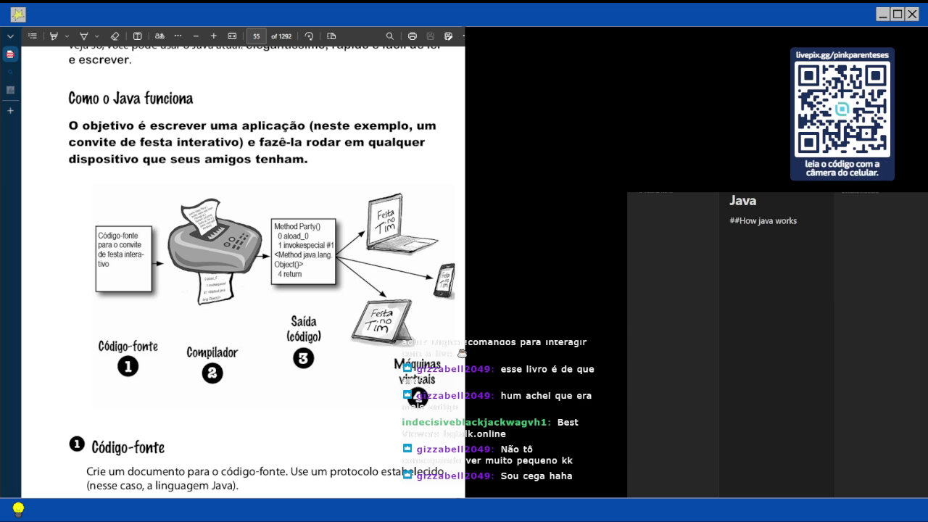
key("BackSpace")
key("BackSpace")
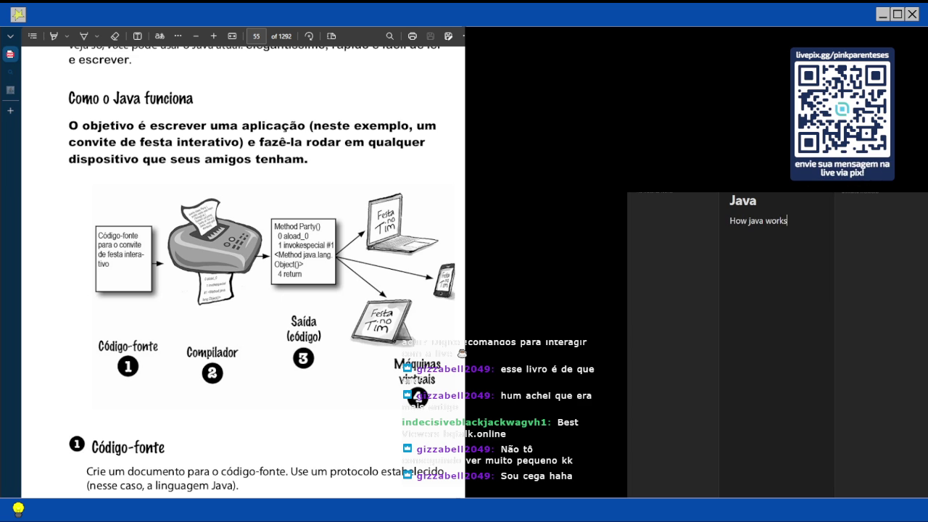
key("shift+End")
Replace the selection with an [[Introduction]] link, follow it, and type 'How java works**' there
type("[[")
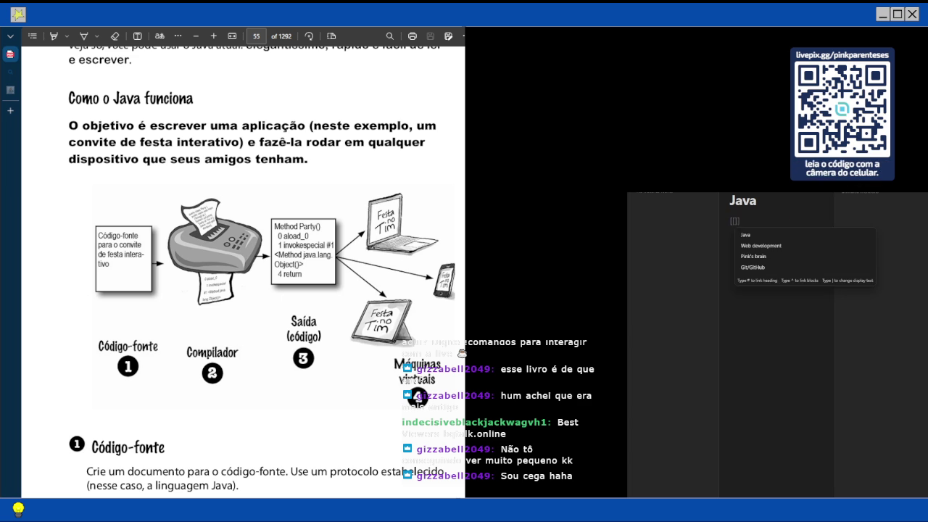
type("Introd")
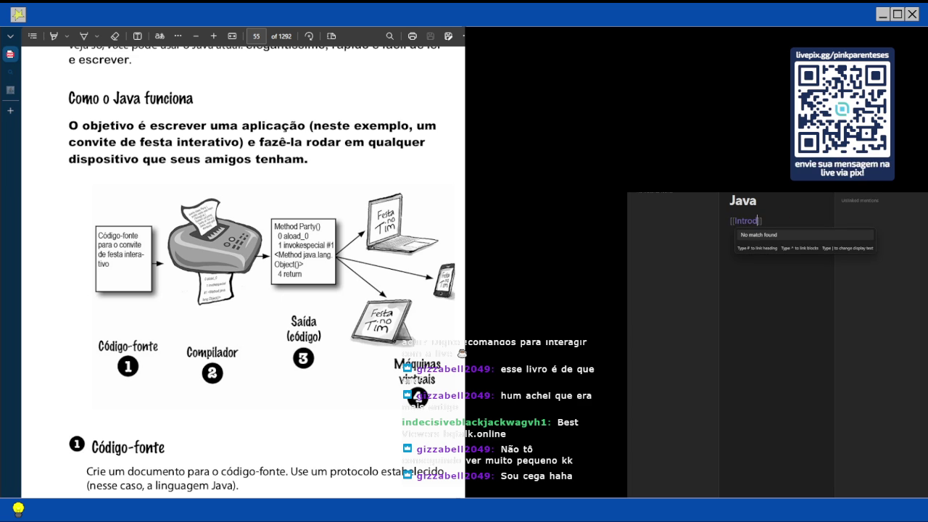
type("uction")
key("End")
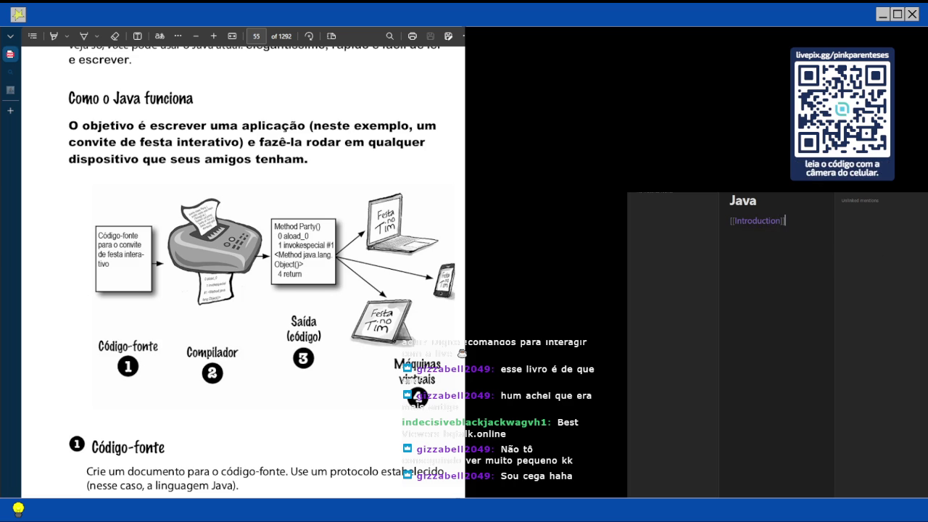
key("alt+Return")
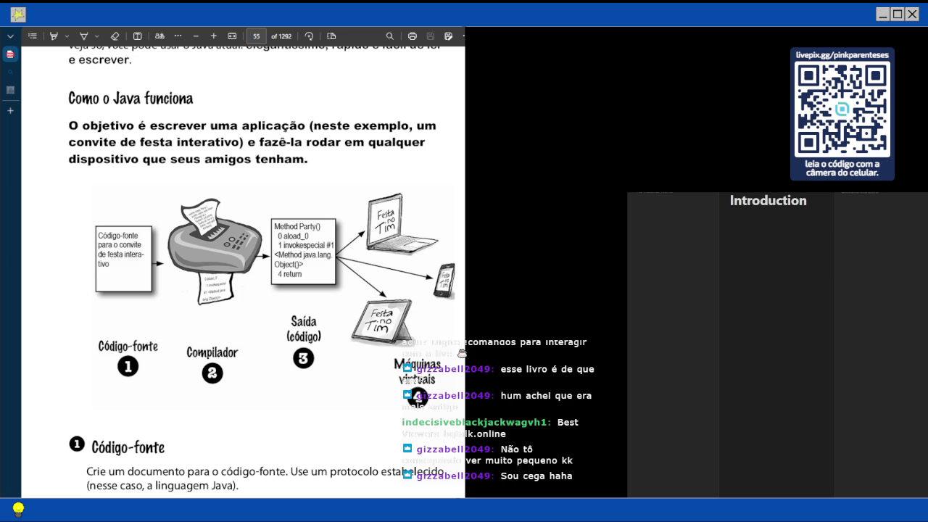
type("How java works**")
Make 'How java works' an H1 heading in Introduction, stripping the bold, bullet and stray asterisks
key("Home")
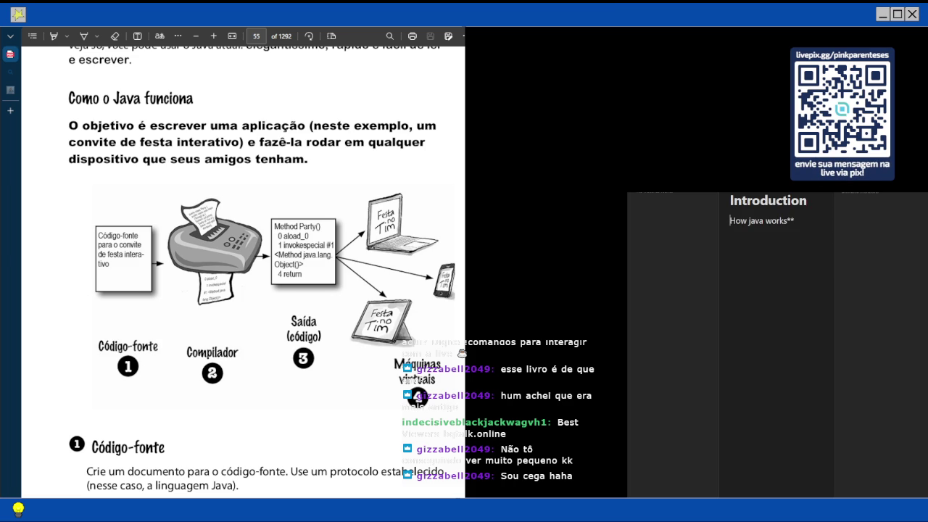
type("**")
key("BackSpace")
key("BackSpace")
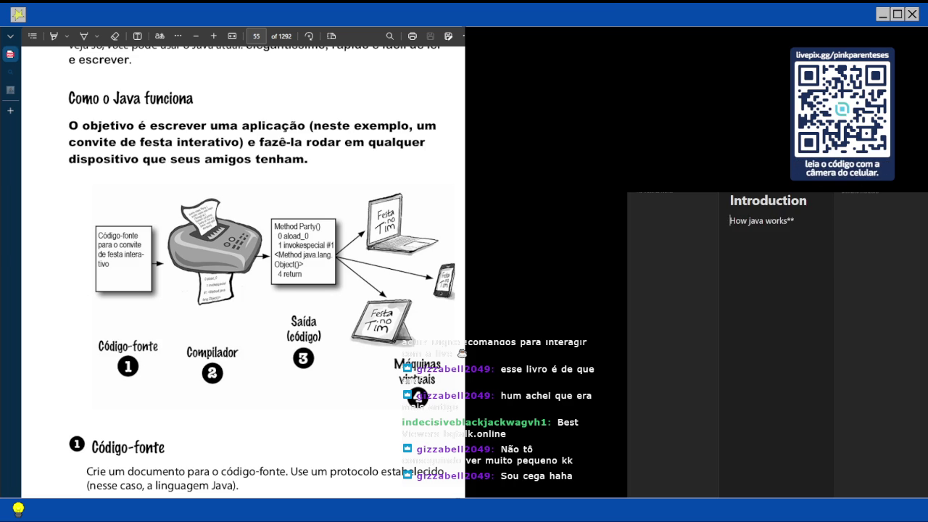
type("-")
key("BackSpace")
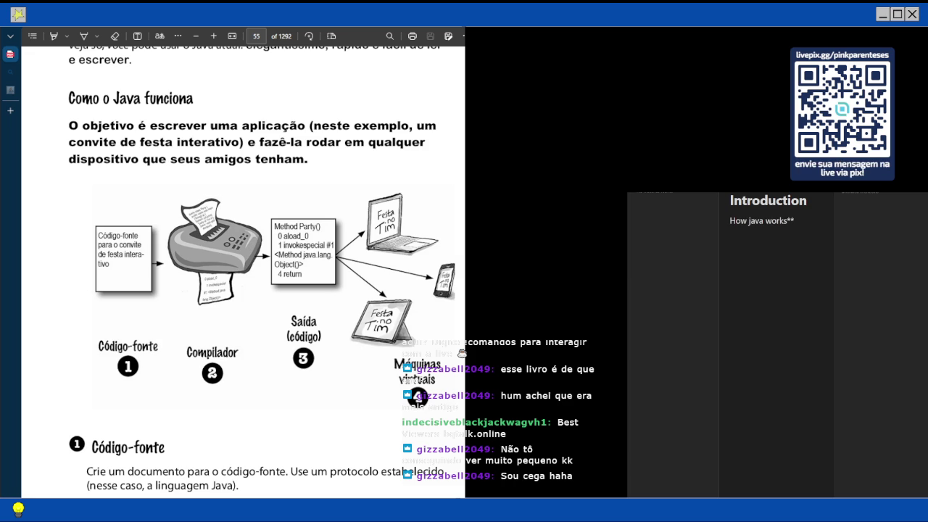
type("#")
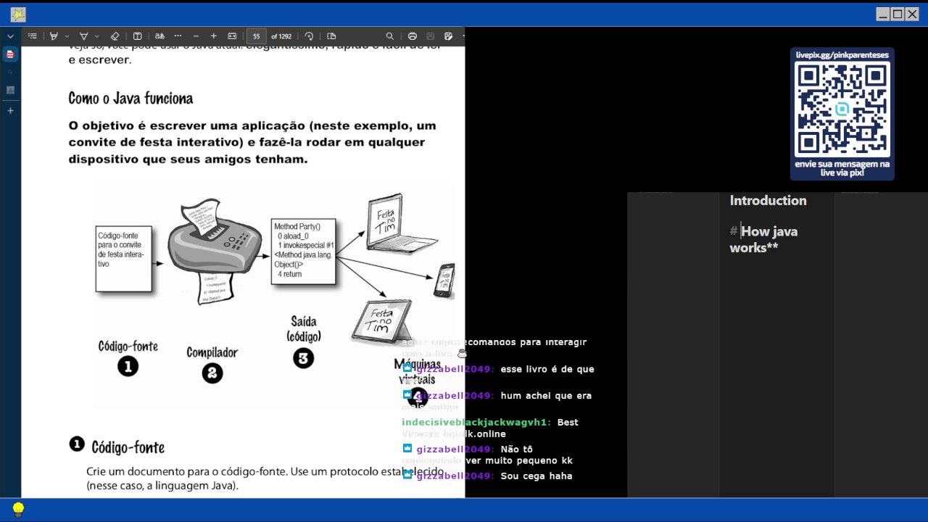
key("BackSpace")
key("BackSpace")
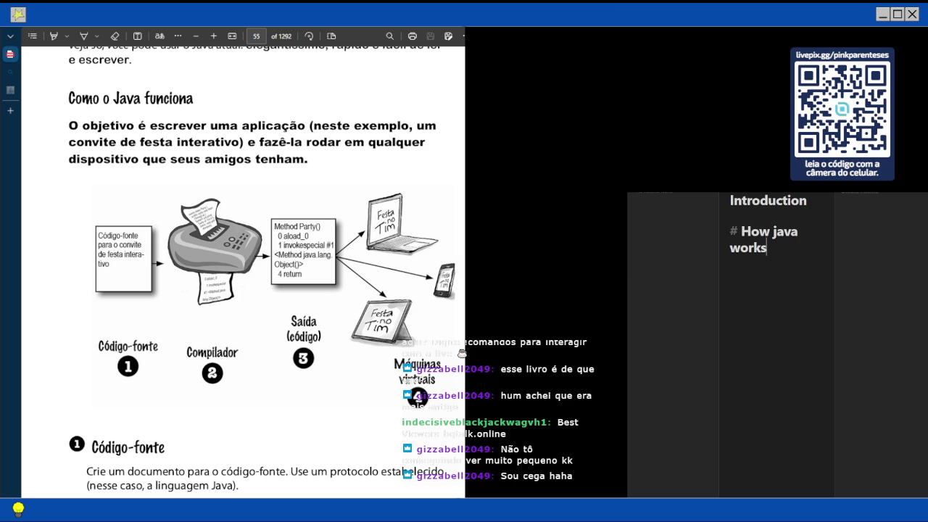
key("ctrl+e")
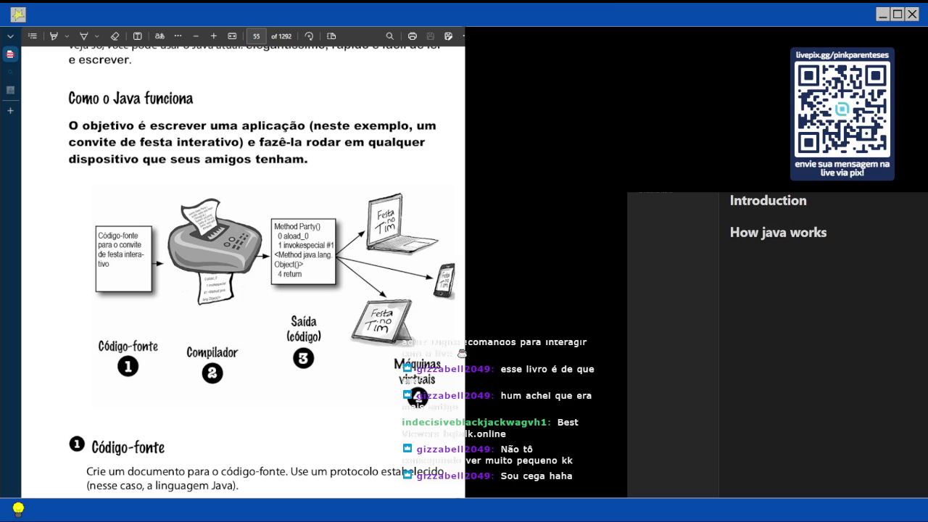
key("ctrl+e")
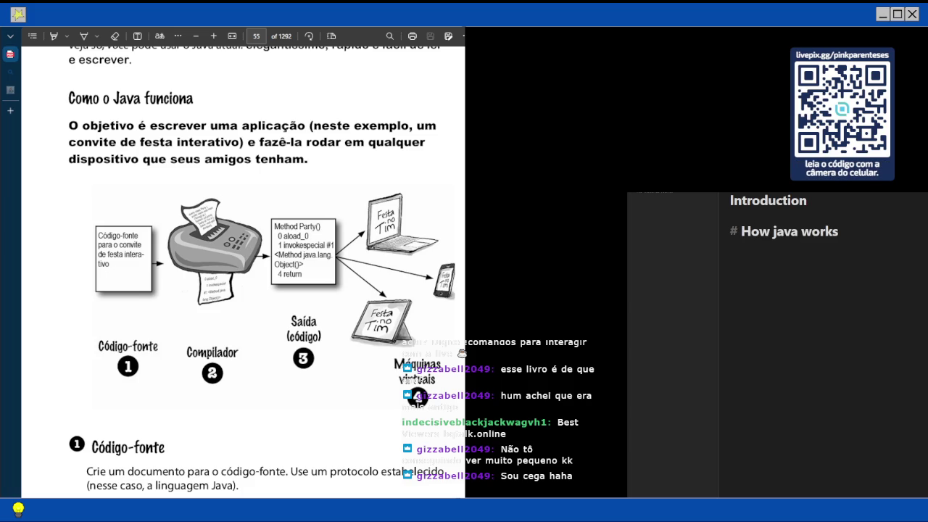
key("Return")
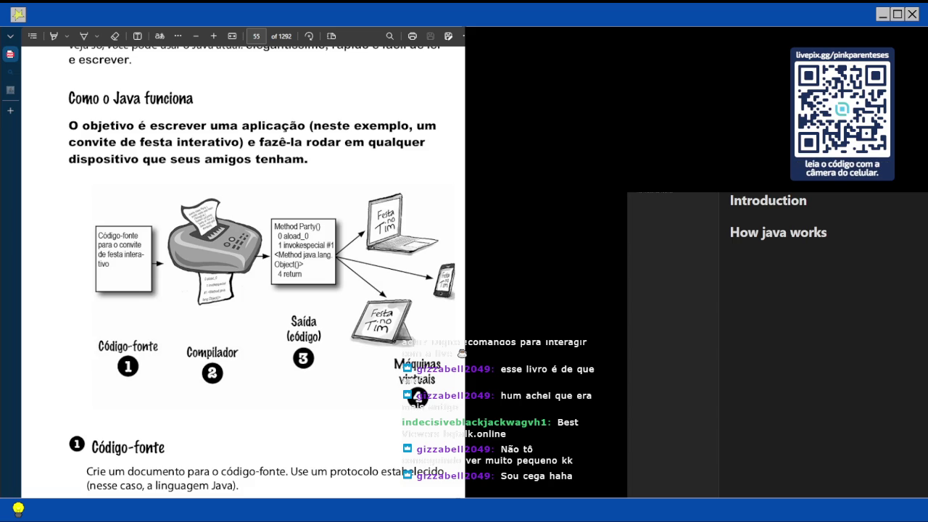
key("Return")
Read the book's Java steps, paging through pages 55–58 and settling on page 56's summary
scroll(462, 353, "down", 3)
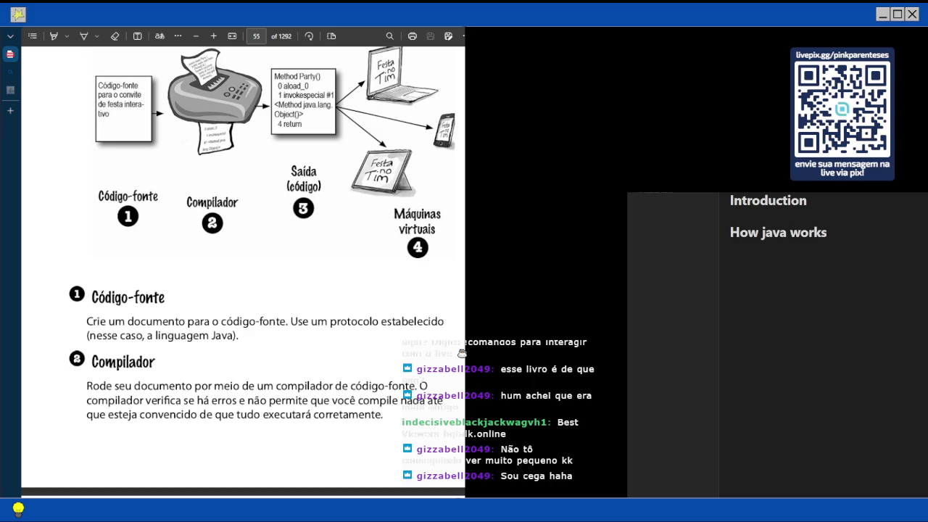
scroll(243, 261, "down", 1)
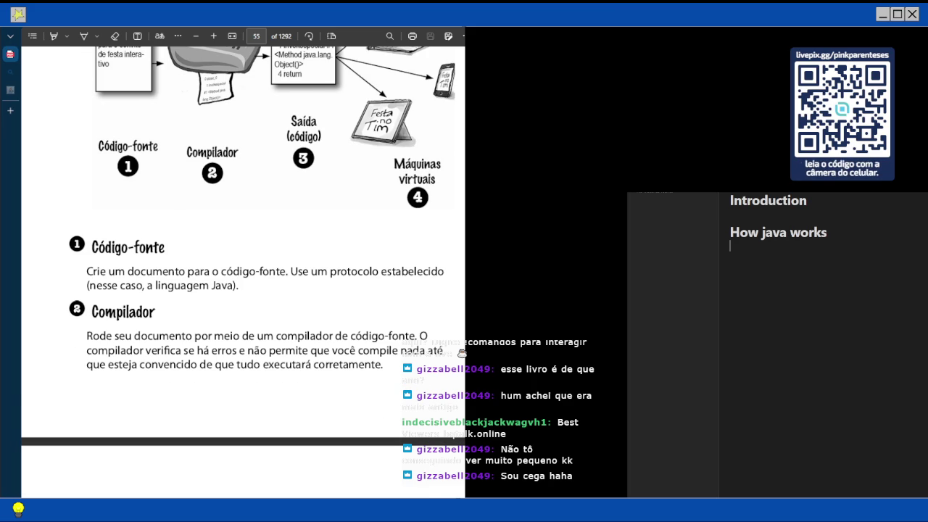
scroll(243, 272, "down", 1)
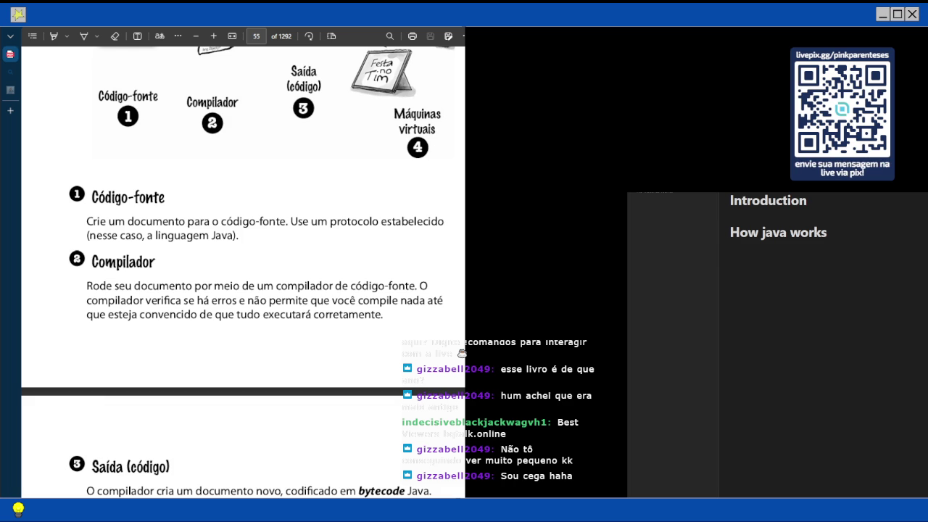
scroll(243, 268, "down", 1)
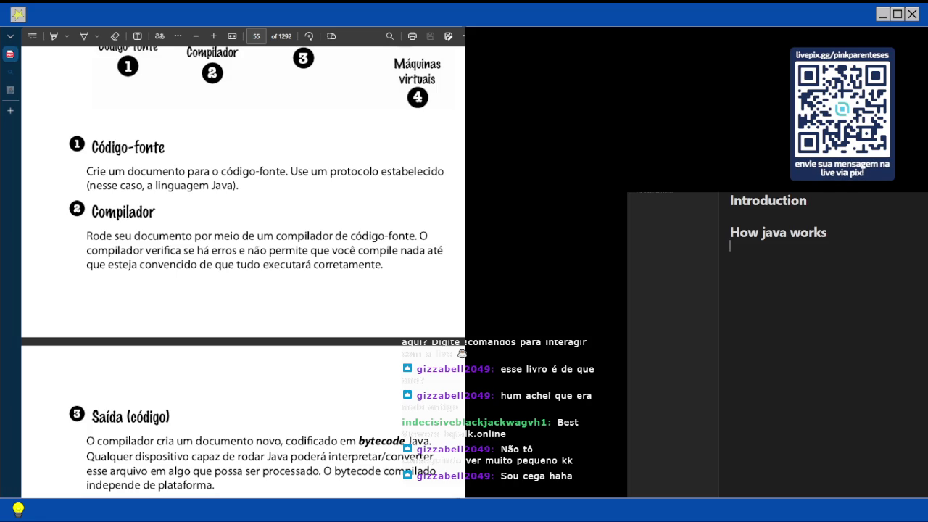
scroll(242, 272, "down", 1)
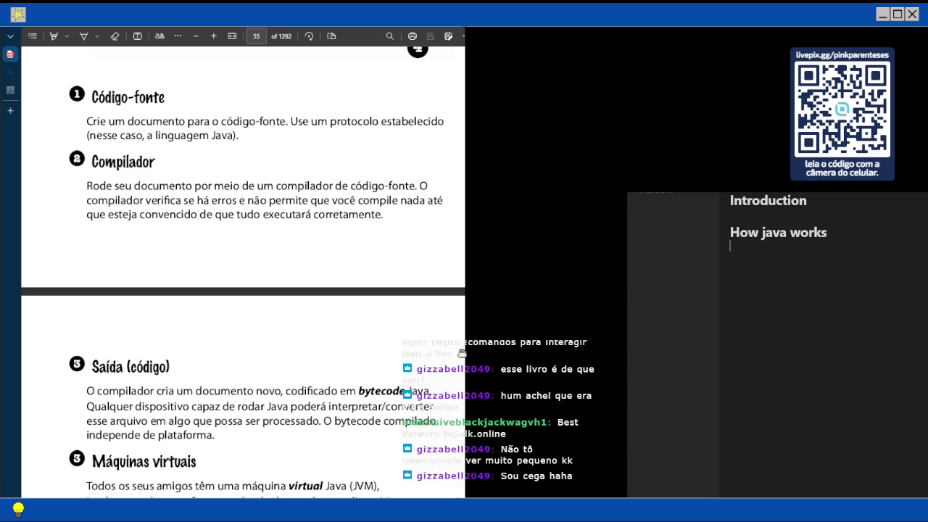
scroll(243, 269, "down", 1)
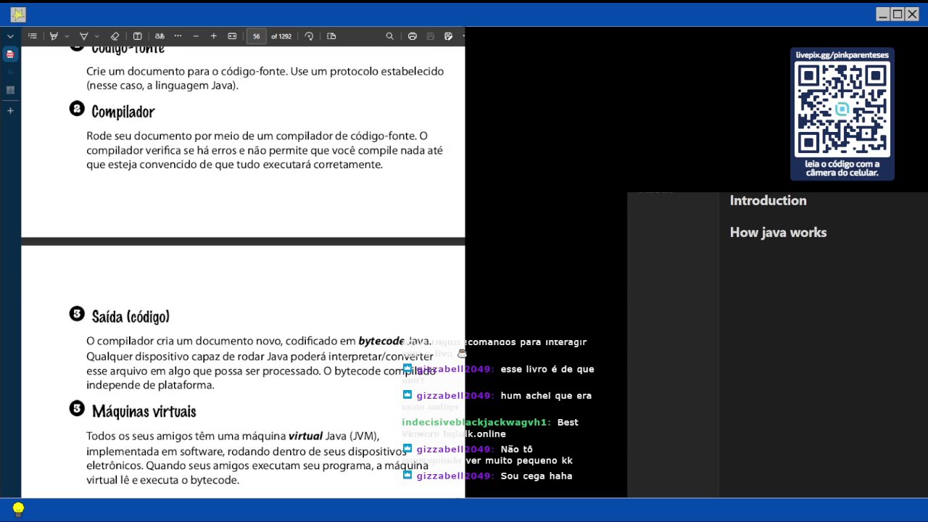
scroll(461, 352, "down", 1)
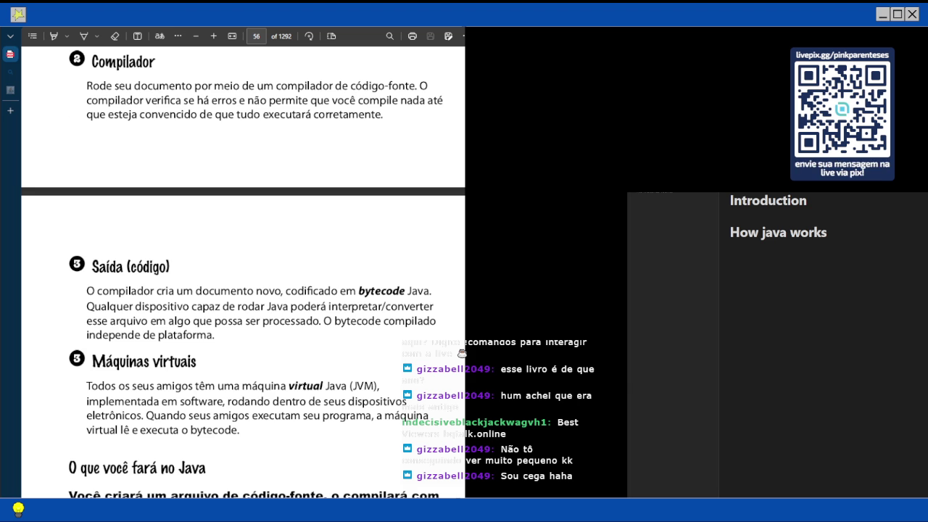
scroll(462, 353, "down", 3)
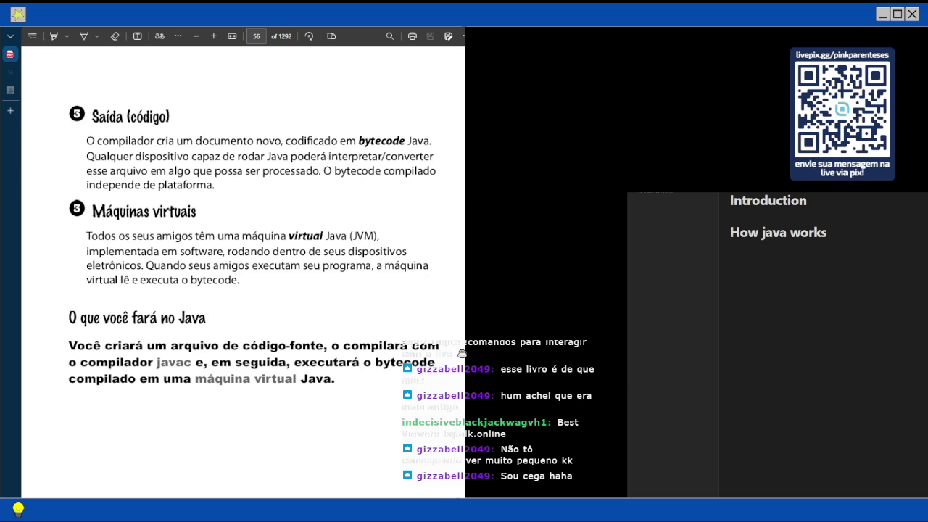
scroll(461, 353, "down", 8)
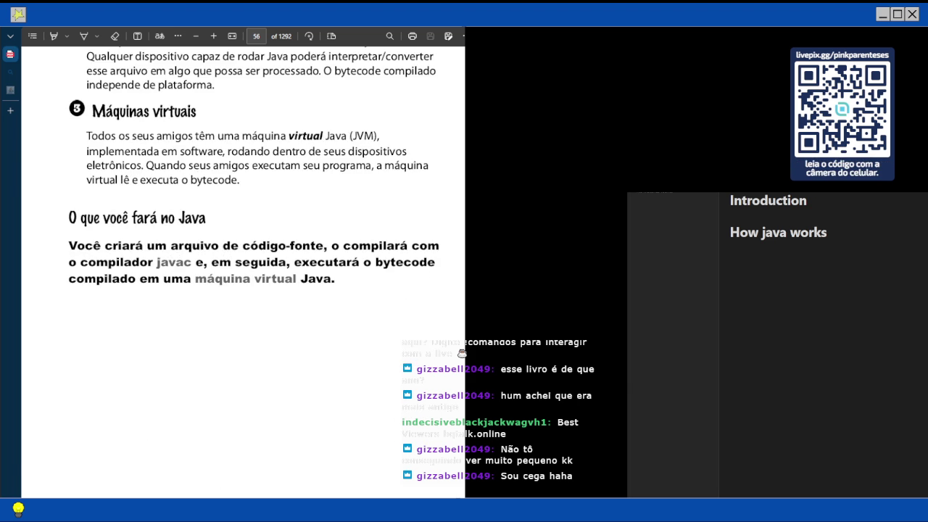
scroll(462, 353, "up", 6)
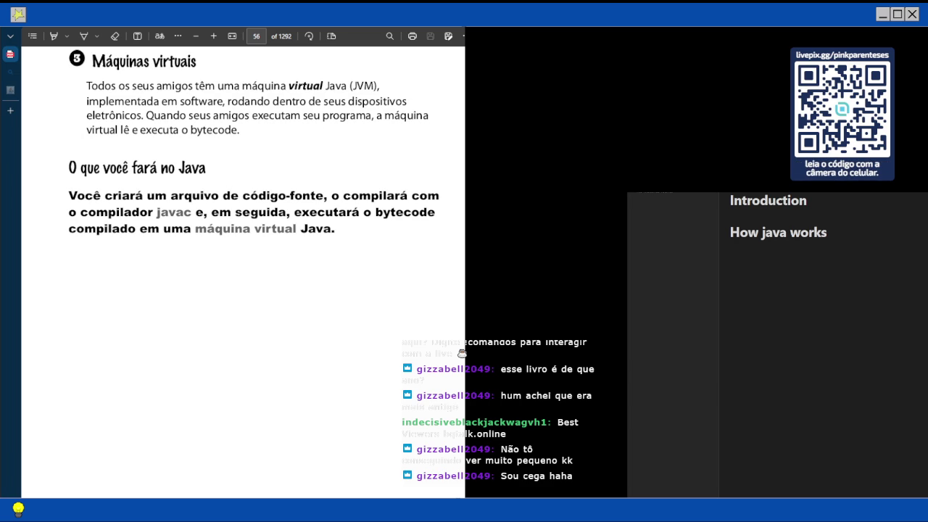
key("Page_Down")
scroll(242, 272, "down", 10)
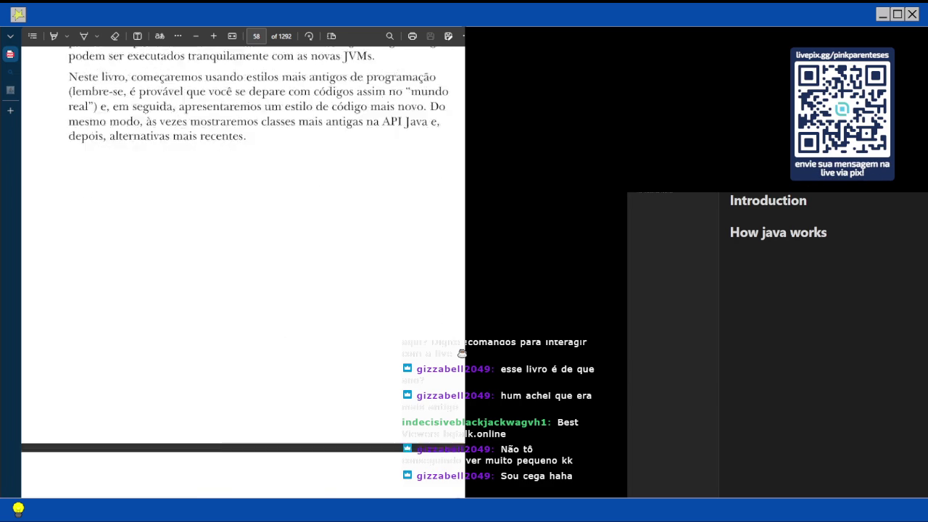
scroll(243, 272, "up", 3)
scroll(242, 272, "up", 3)
scroll(242, 272, "up", 15)
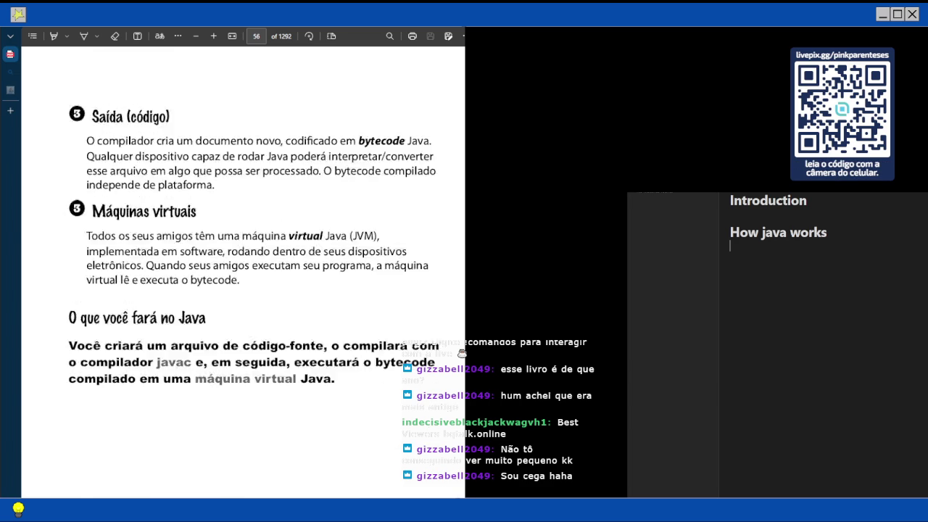
Start the numbered list with 'write the source-code' and 'run and compilating'
type("1")
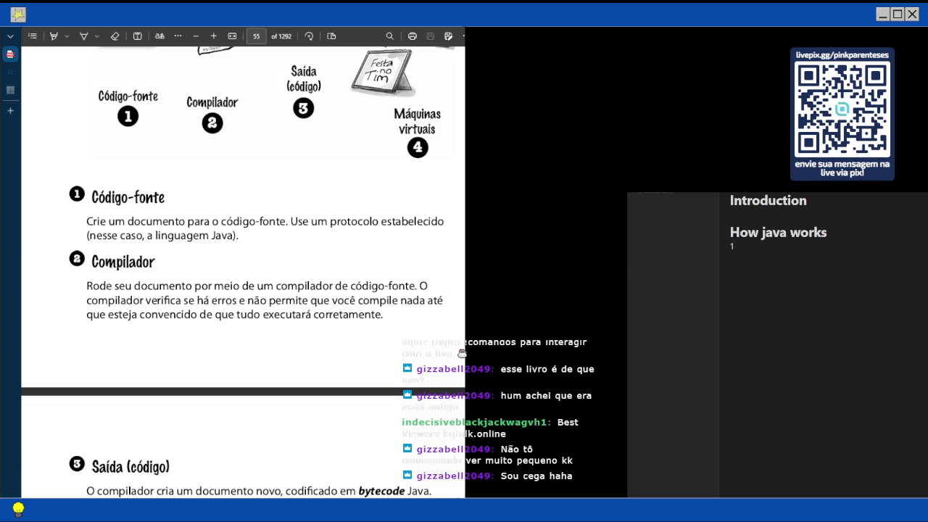
type(". ")
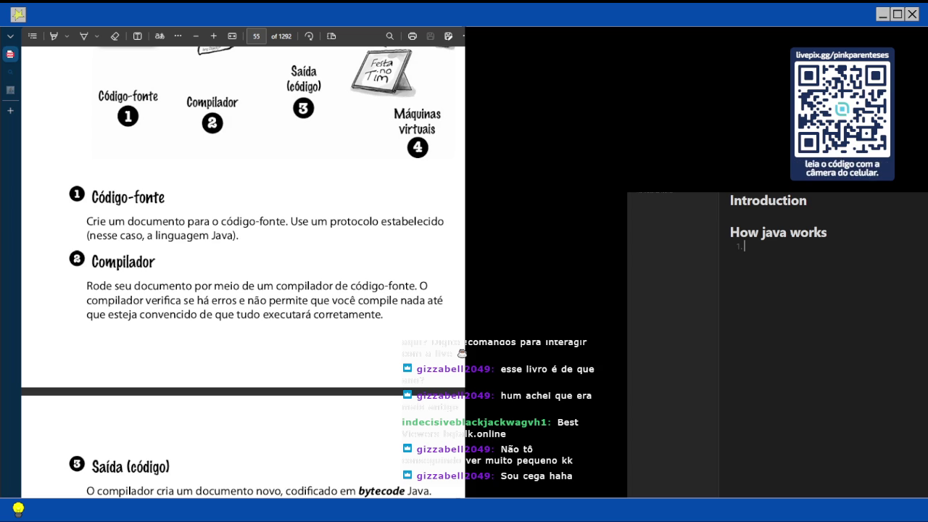
type("so")
key("BackSpace")
key("BackSpace")
type("writ")
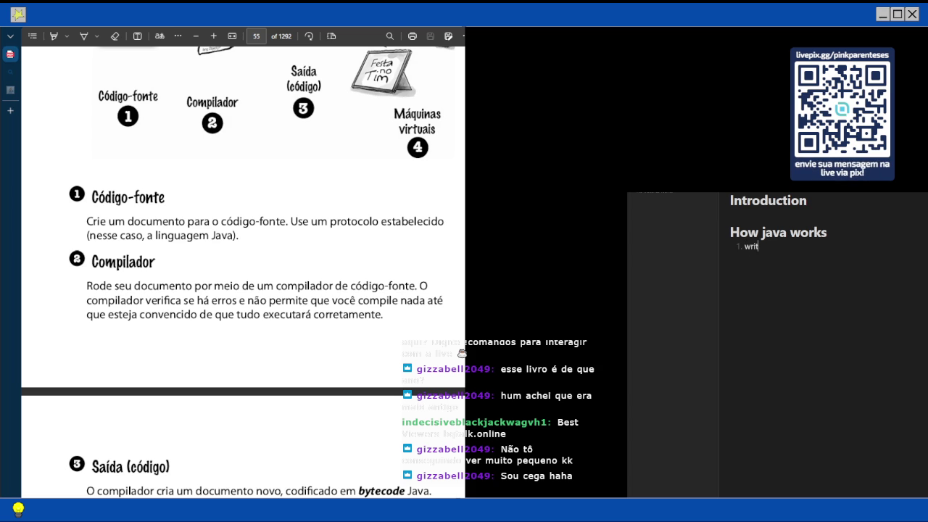
type("e the source-code")
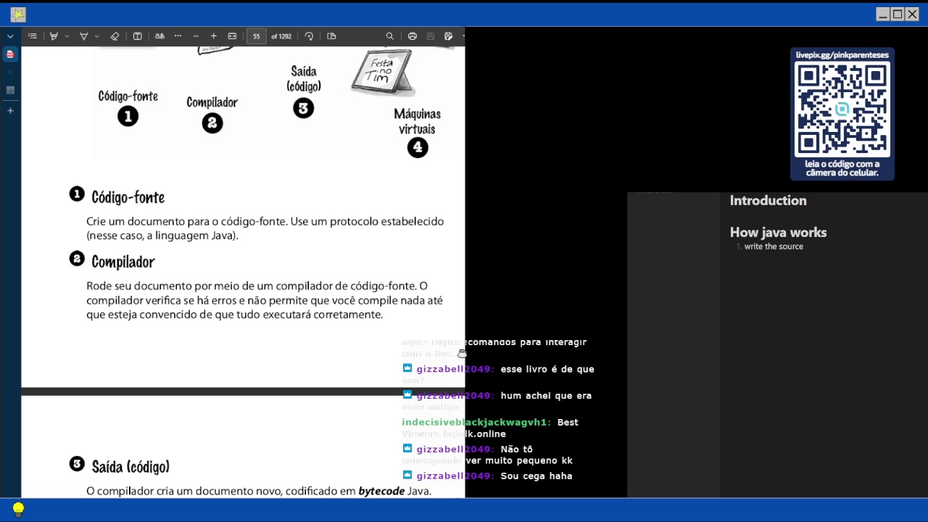
key("Return")
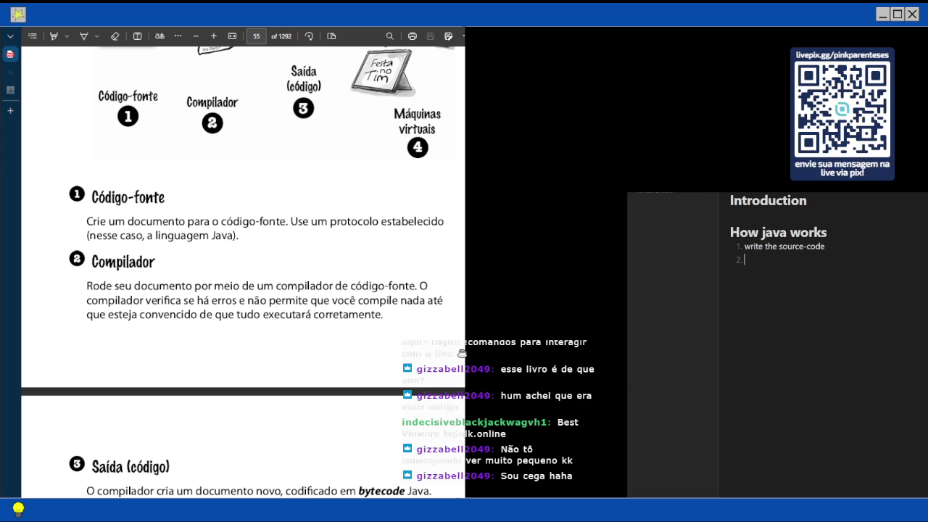
type("run")
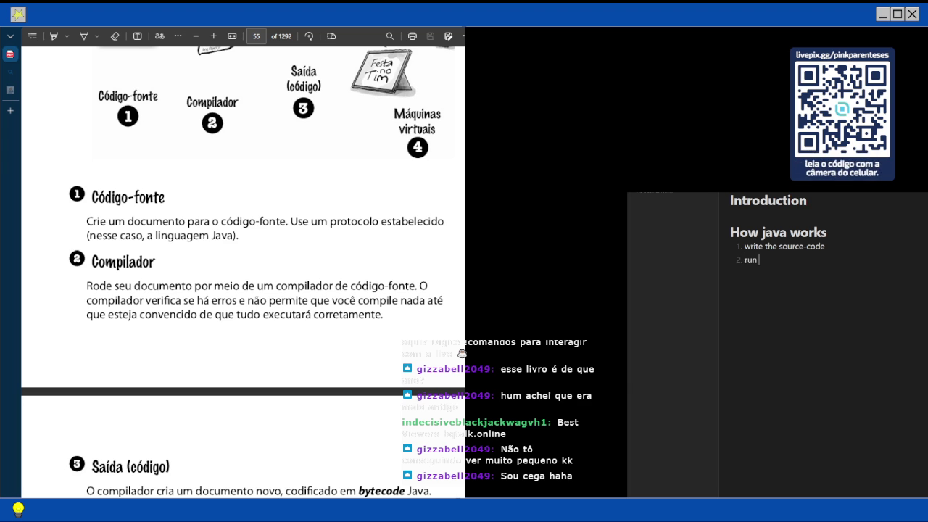
type(" and comp")
type("il")
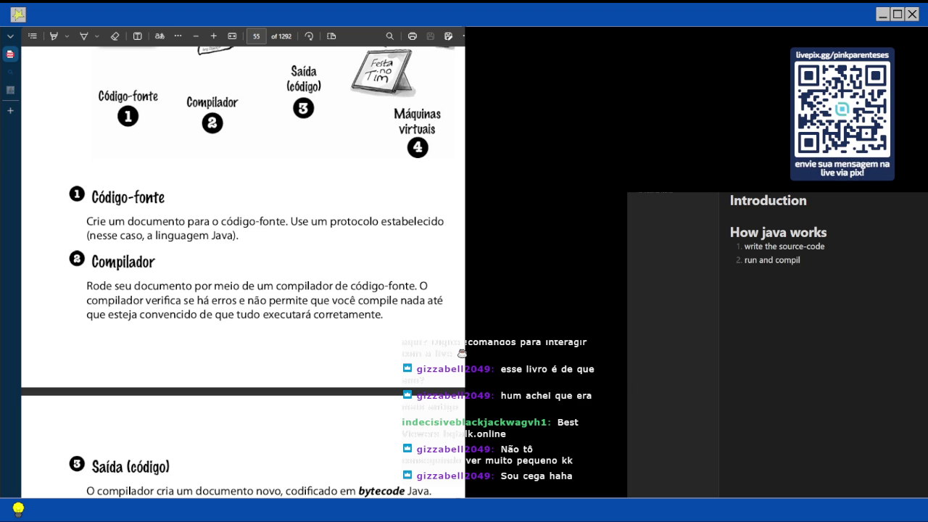
type("atin")
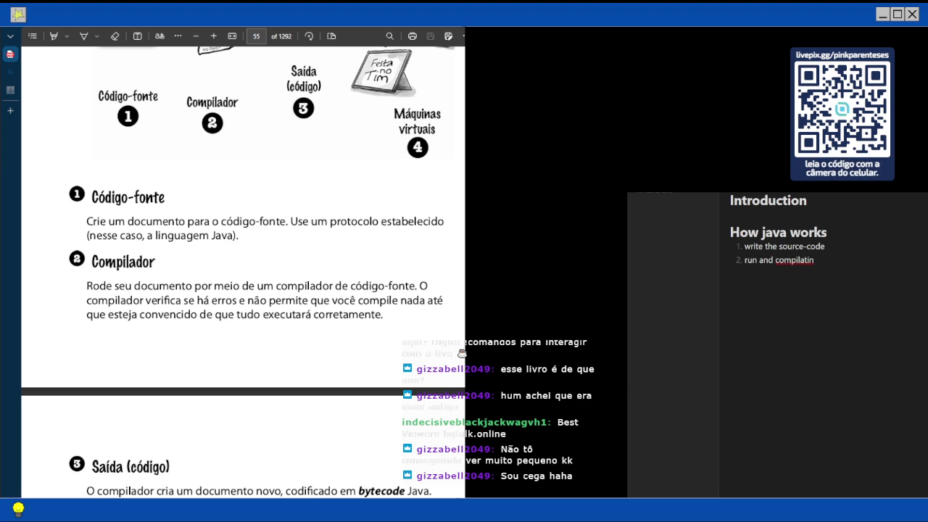
type("g")
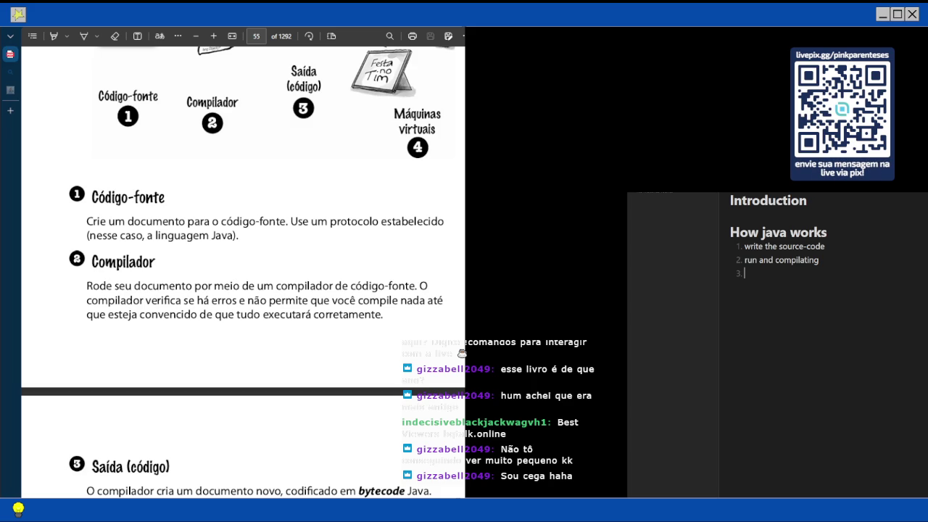
Add 'converting the source-code in bytecodes' as step three and begin a fourth item
type("converting")
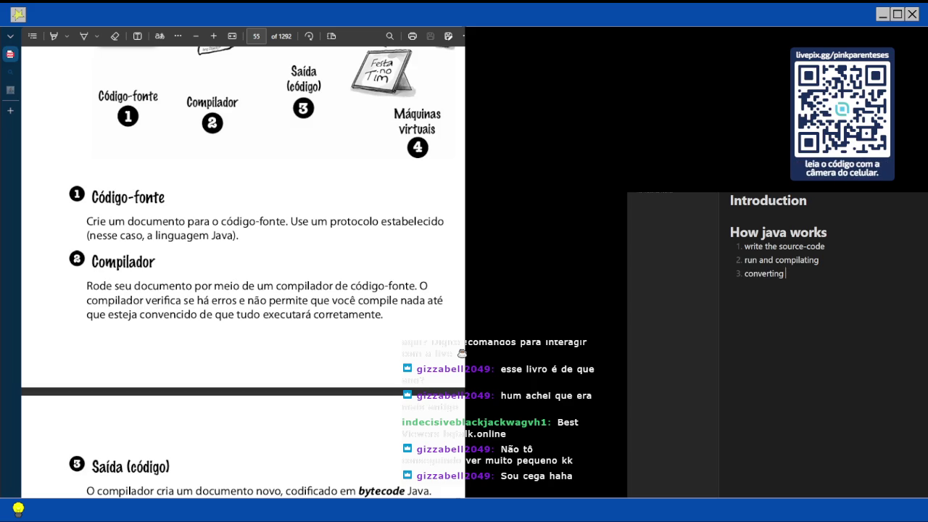
type(" the source-code")
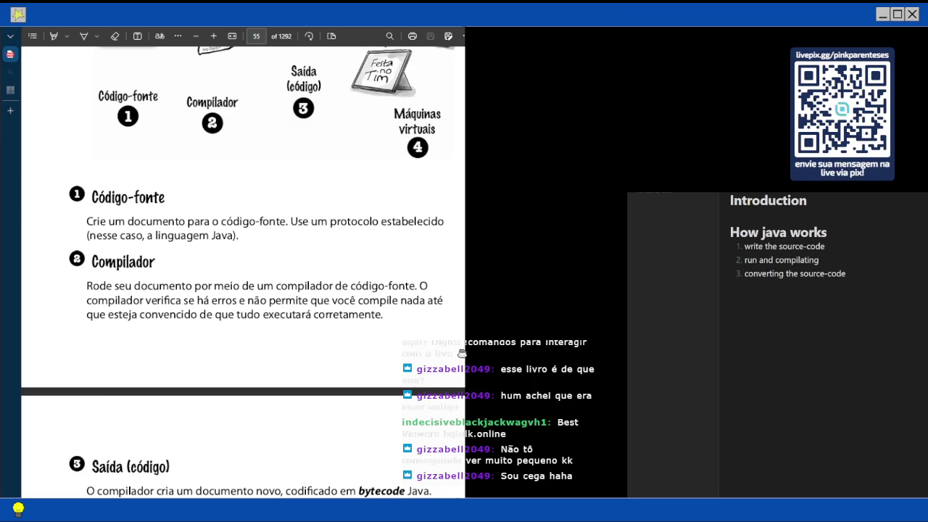
type(" in bytecodes")
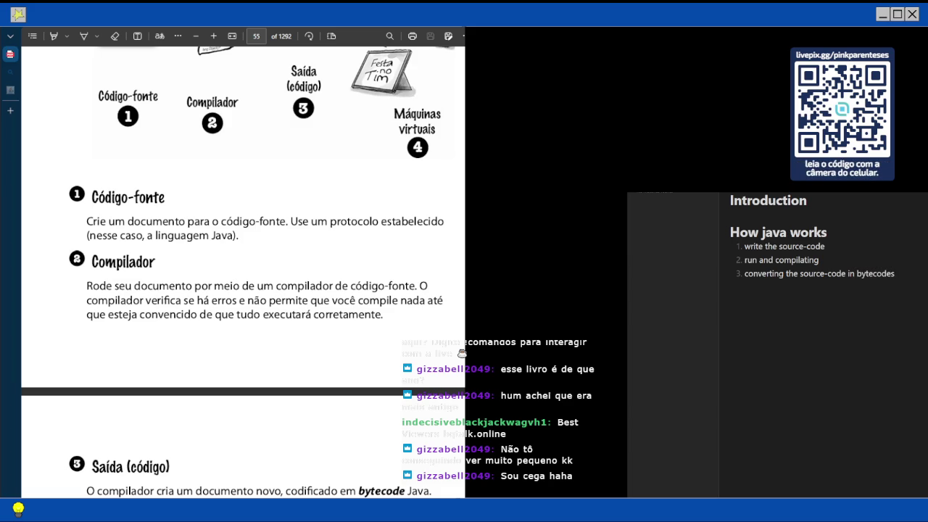
key("Return")
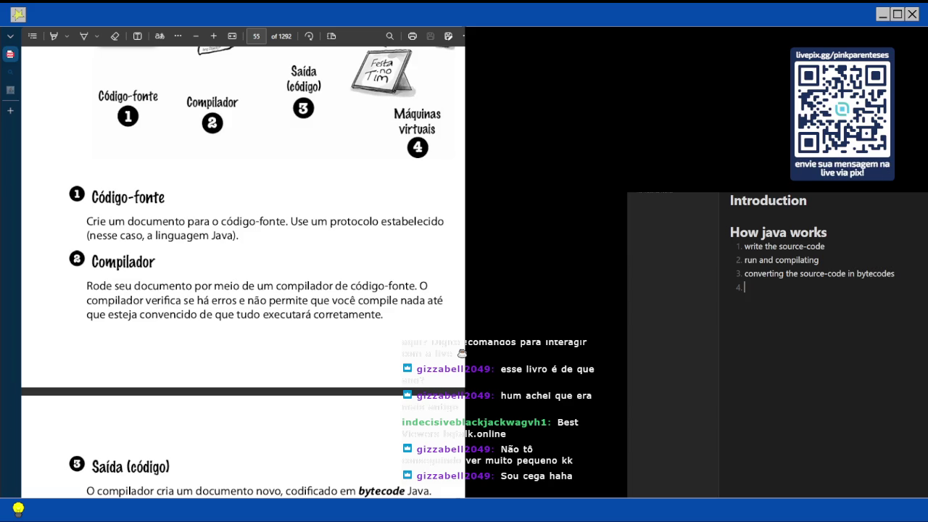
scroll(243, 271, "down", 3)
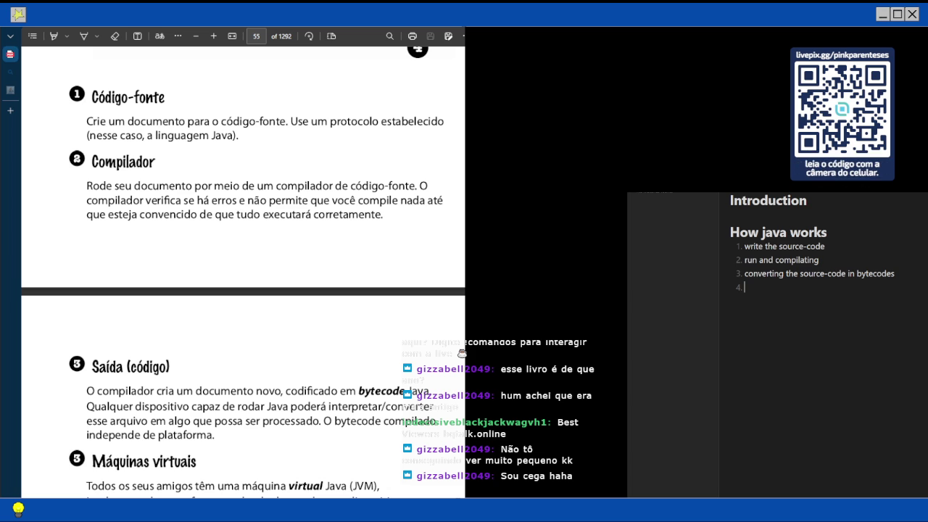
Write step four as 'turn bytecodes into instructions in JVMs', correcting a false start
type("run byt")
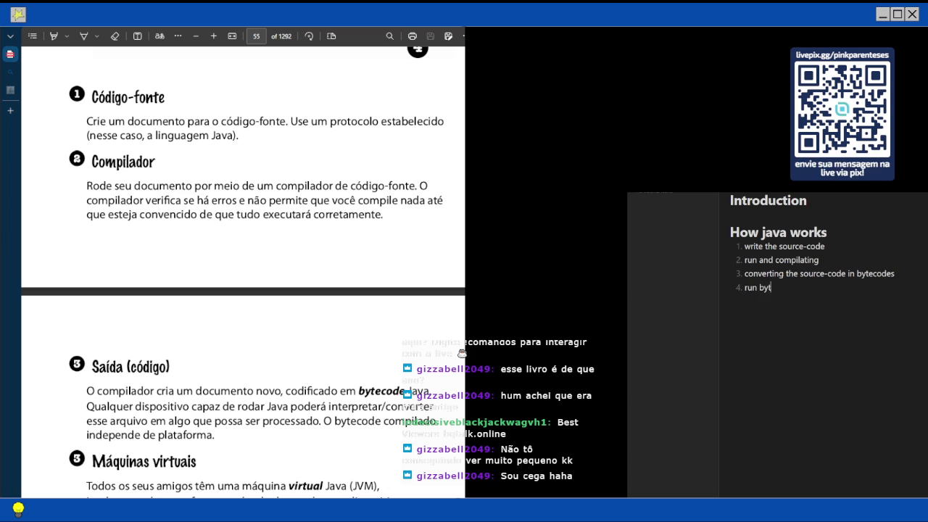
key("BackSpace")
key("BackSpace")
key("BackSpace")
key("BackSpace")
key("BackSpace")
type("turn bytecodes into")
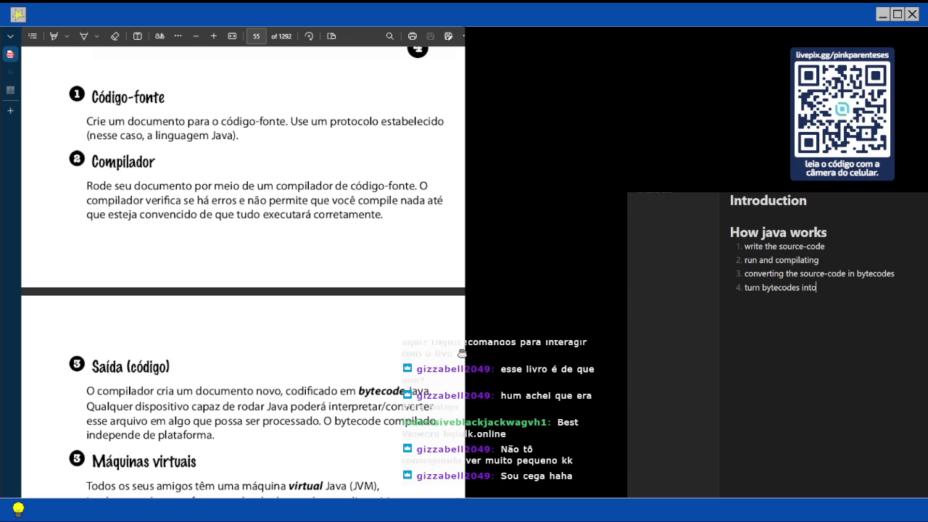
type(" instruction")
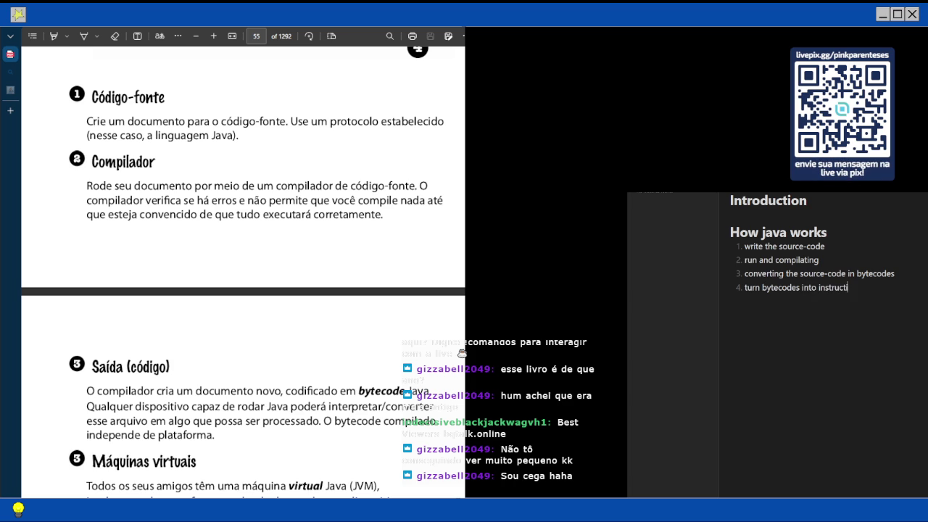
type("s in JVMs")
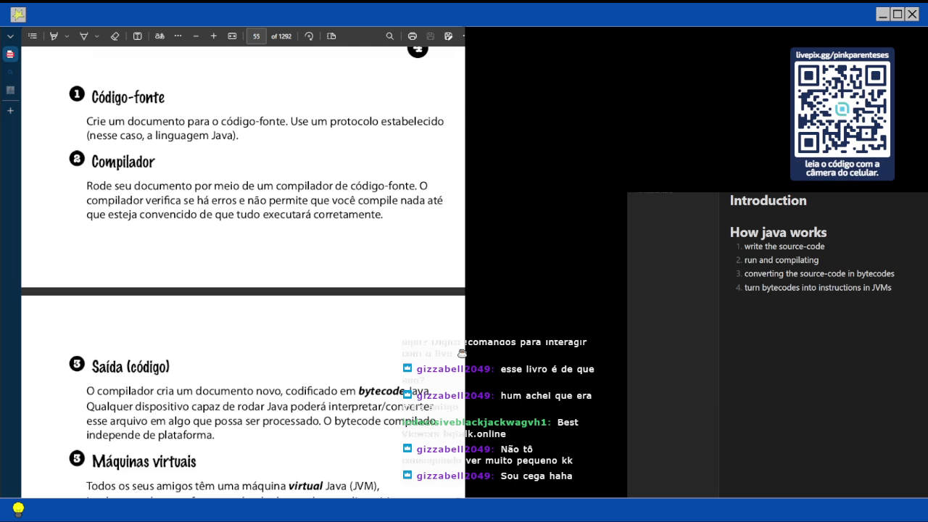
left_click(895, 273)
Append '(.class)' to step three and '(.java)' to step one's 'write the source-code'
type("(.class)")
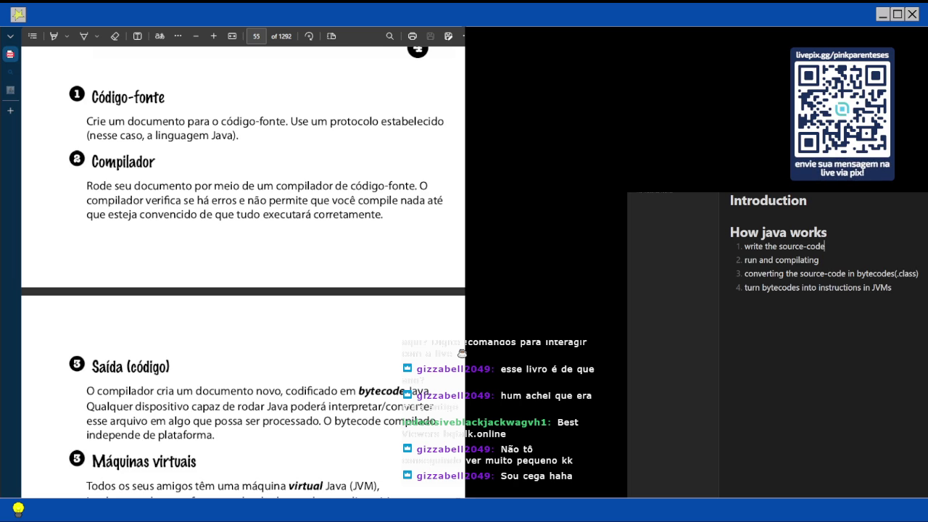
left_click(826, 247)
type("(.java")
scroll(462, 353, "down", 5)
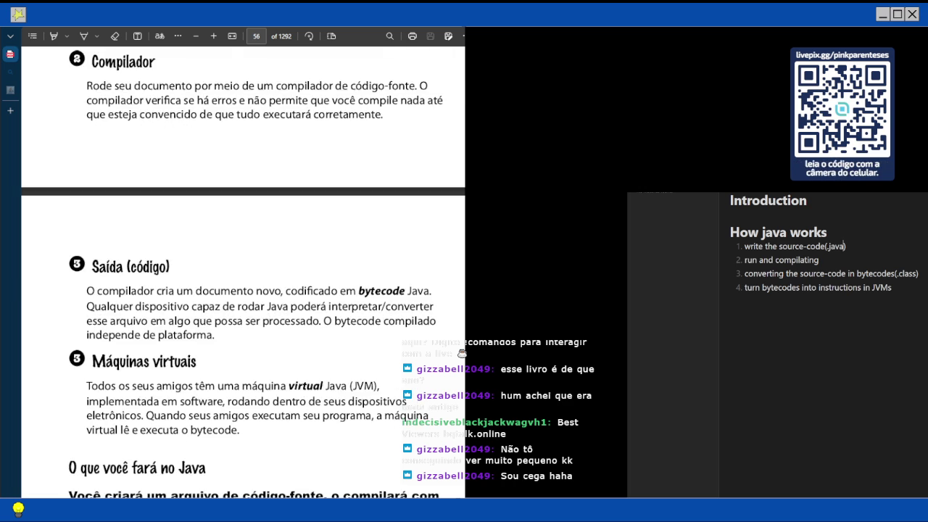
scroll(461, 353, "down", 9)
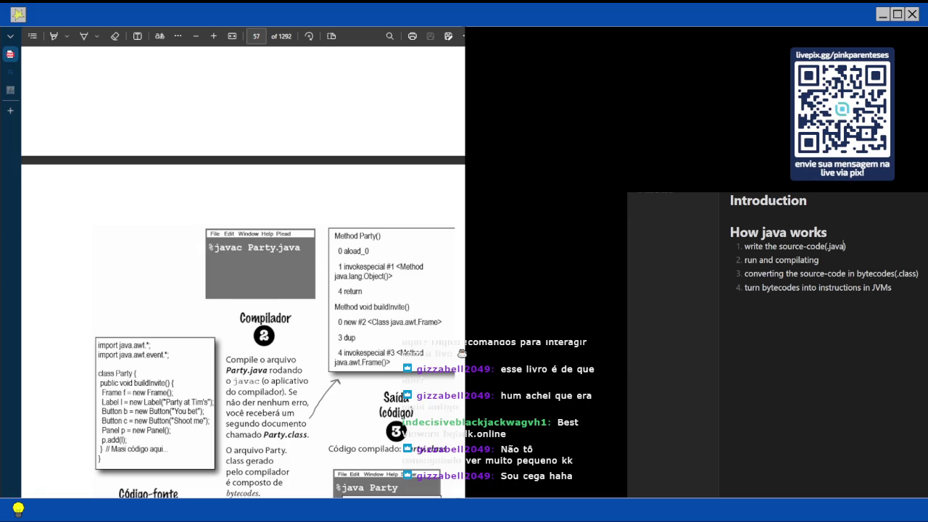
Append '(javac)' to step two so it reads 'run and compilating (javac)'
type(" (javac")
scroll(243, 271, "down", 2)
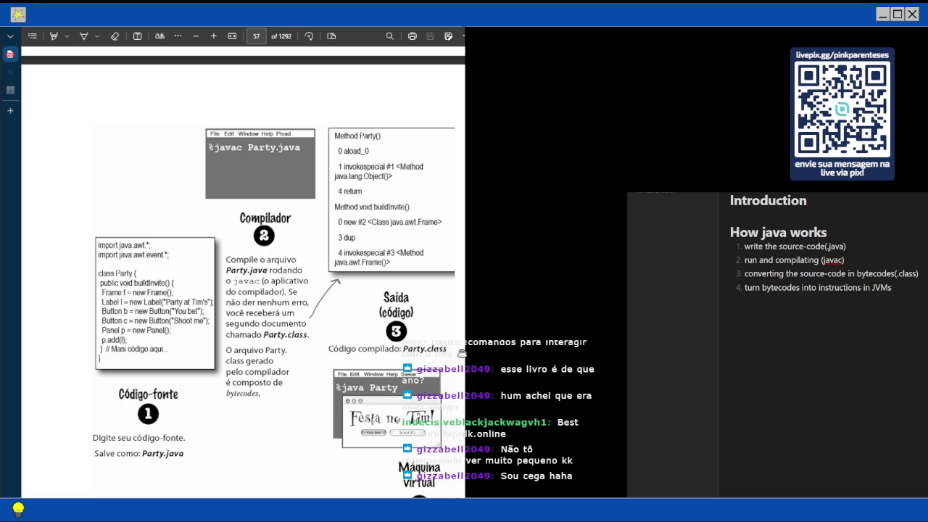
Scroll the book from page 57 to 'Uma breve história do Java' on page 58
scroll(243, 272, "down", 1)
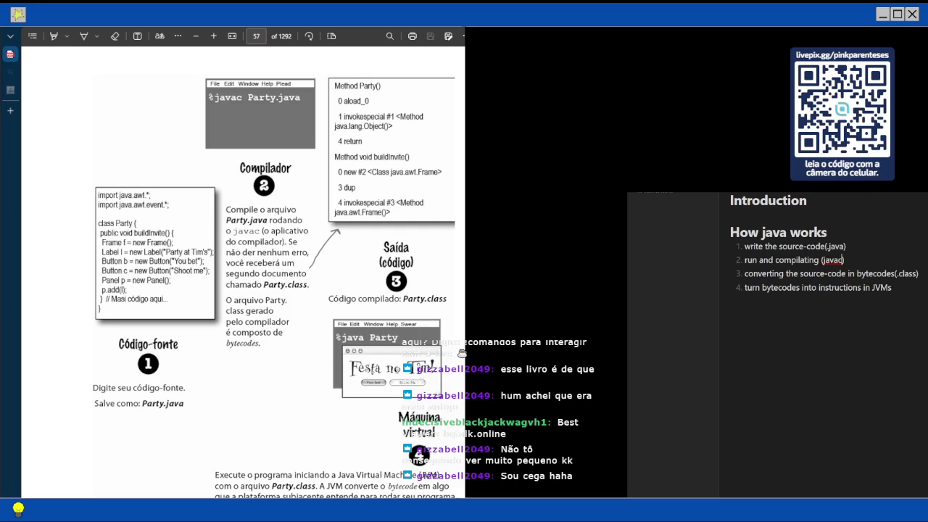
scroll(242, 272, "down", 3)
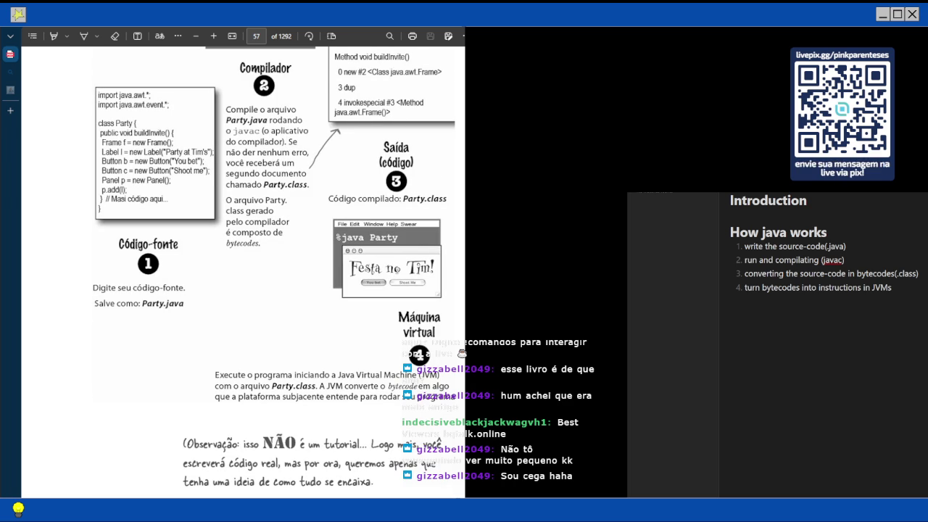
scroll(461, 354, "down", 3)
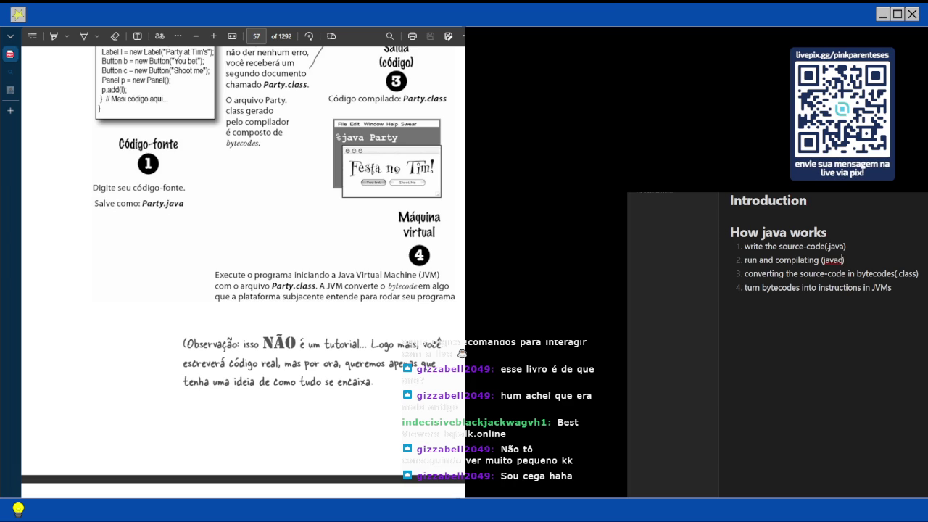
scroll(243, 260, "down", 1)
scroll(243, 261, "down", 3)
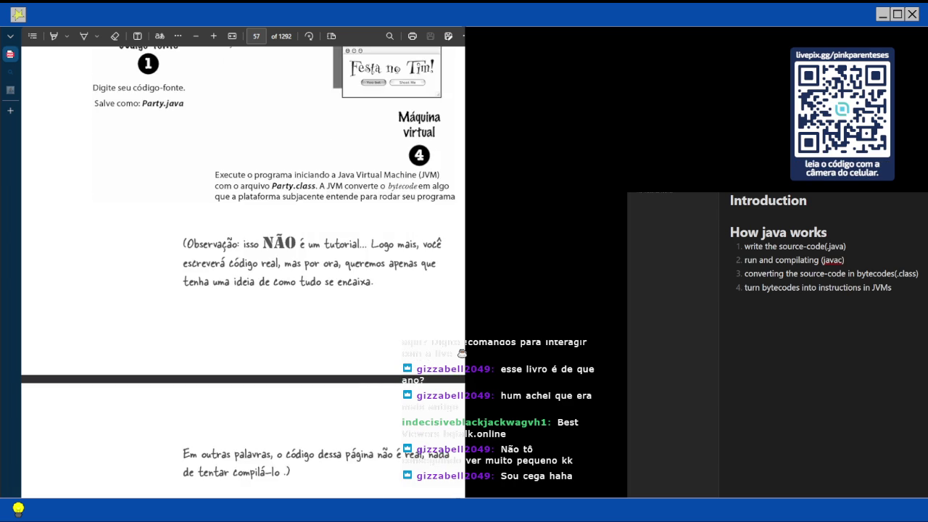
scroll(243, 261, "down", 1)
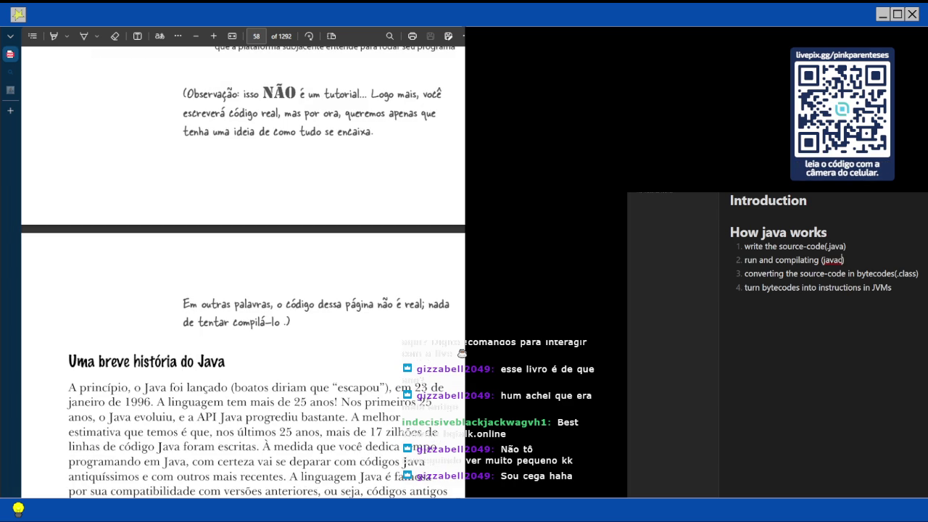
scroll(243, 290, "down", 2)
scroll(242, 272, "down", 3)
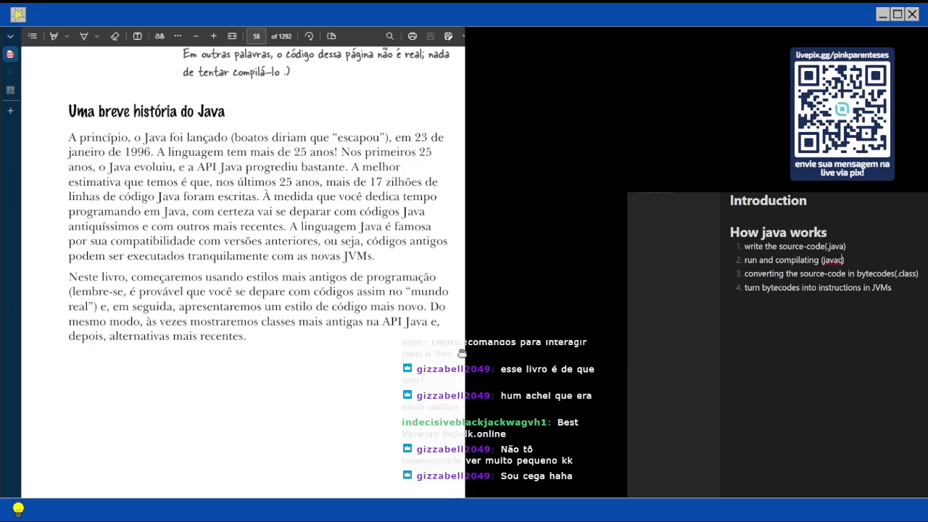
Extend the heading to 'How java works (execution)', correcting the 'executu' typo
left_click(827, 232)
type("(")
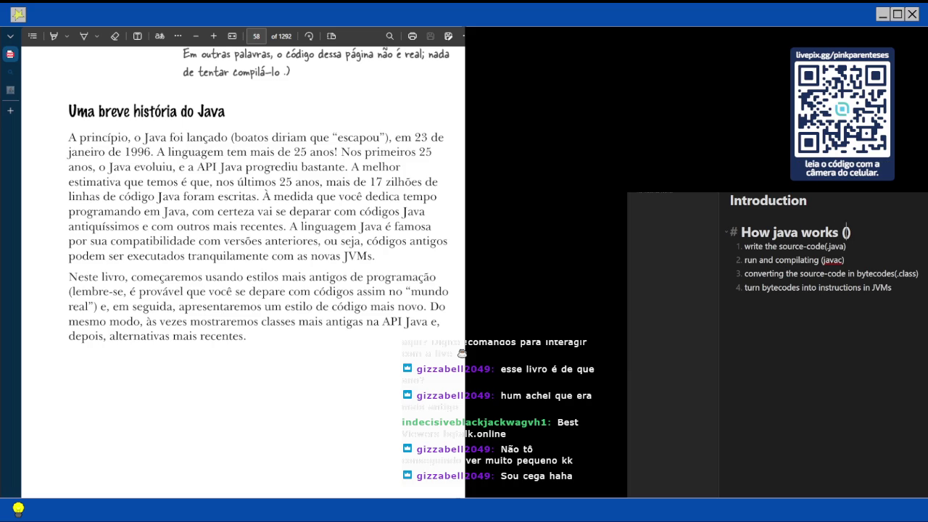
type("executui")
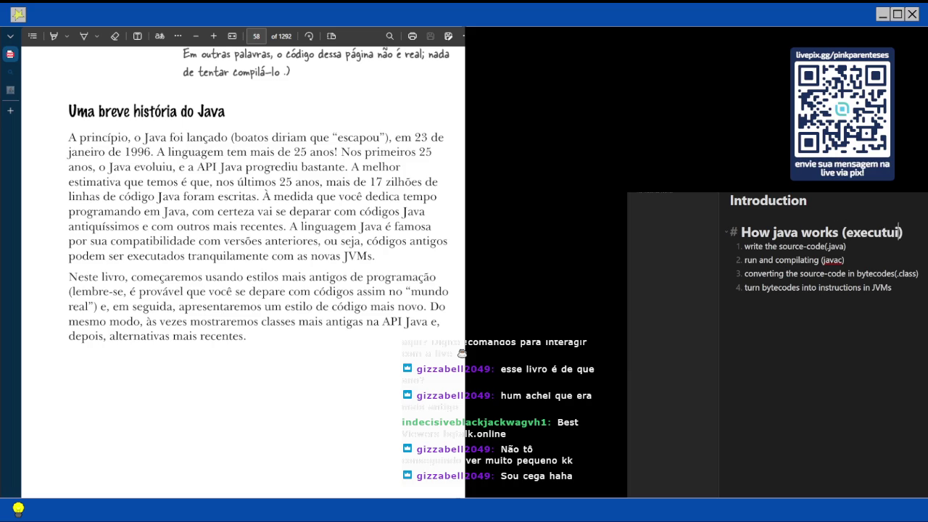
key("BackSpace")
type("ion")
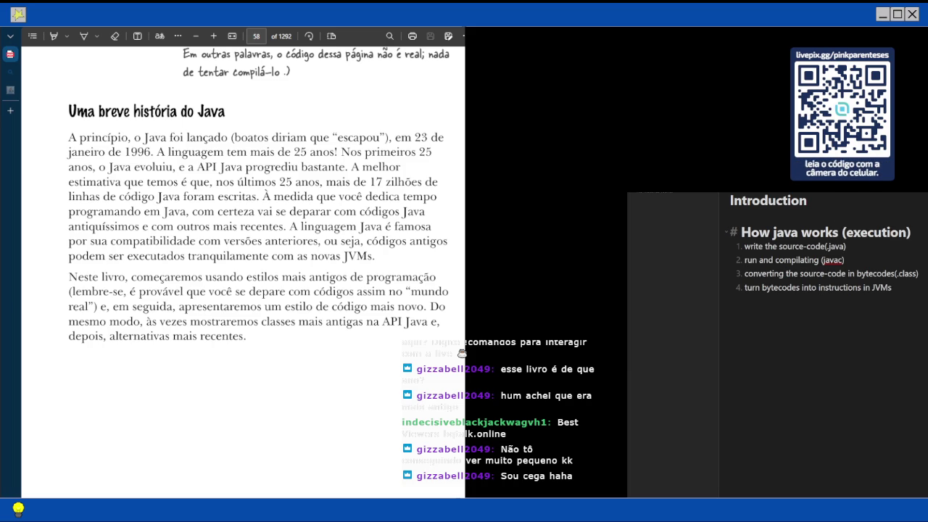
scroll(243, 268, "down", 1)
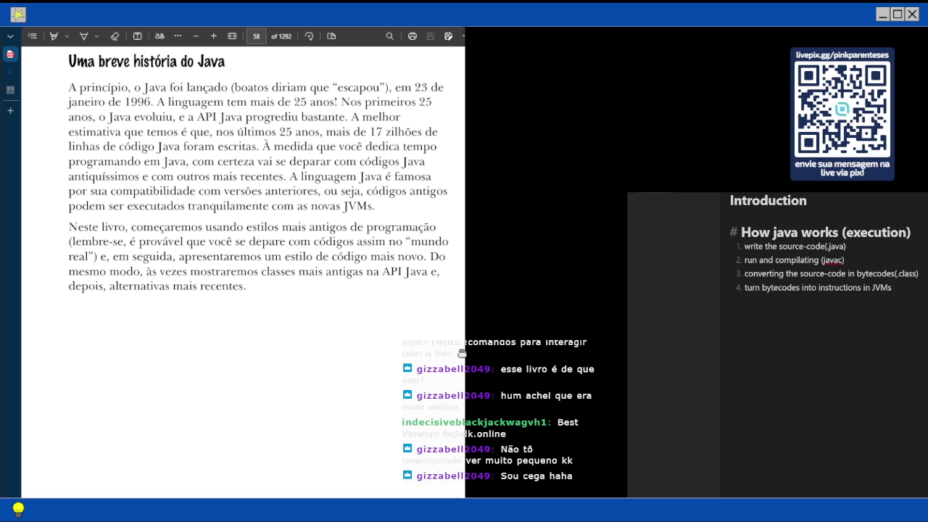
Scroll the PDF from page 58 to page 59's 'Velocidade e uso de memória' section
scroll(243, 271, "down", 5)
scroll(242, 272, "down", 1)
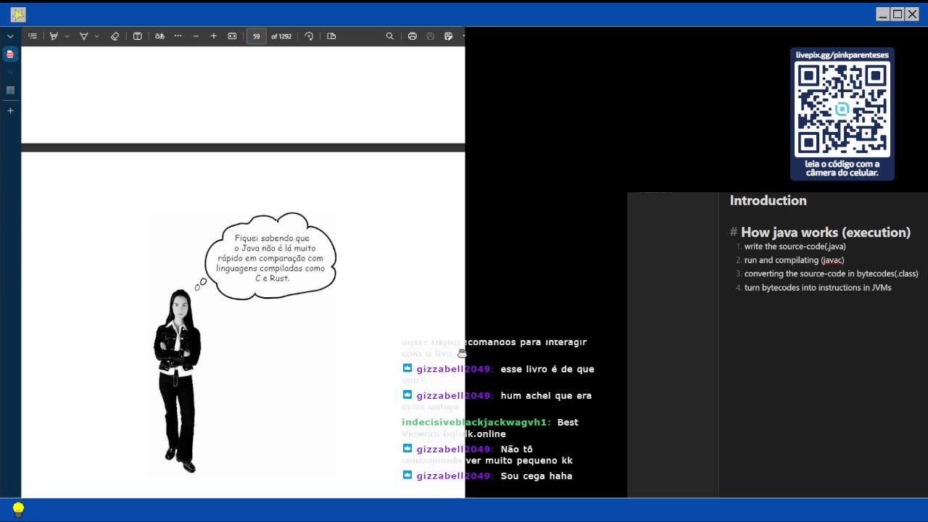
scroll(243, 272, "down", 3)
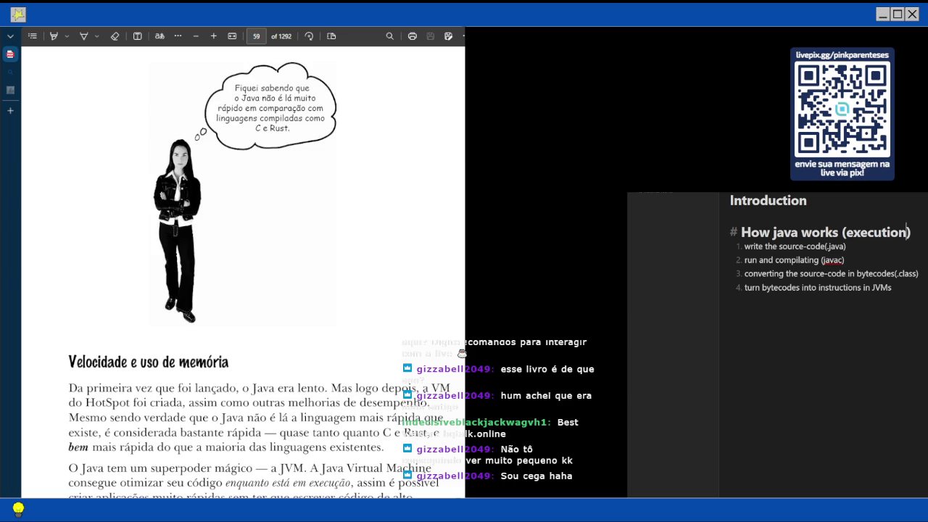
scroll(243, 272, "up", 1)
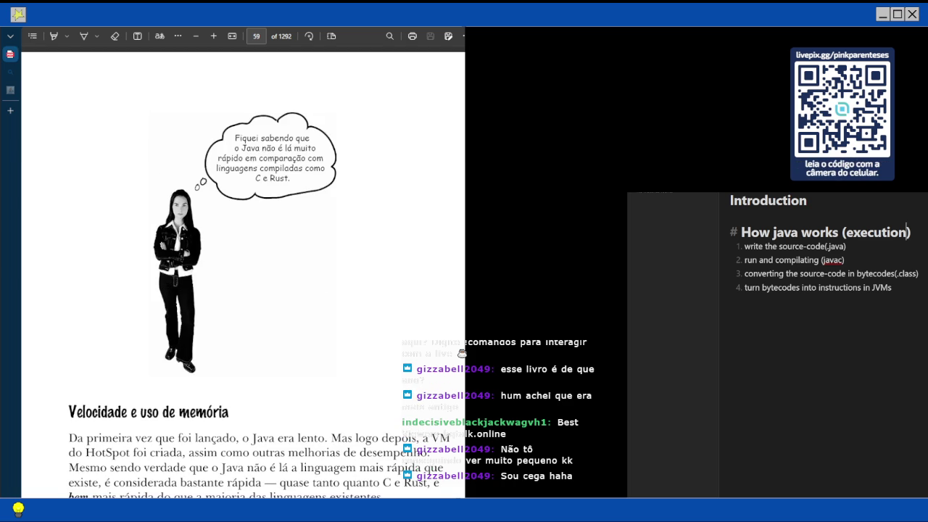
scroll(243, 272, "down", 1)
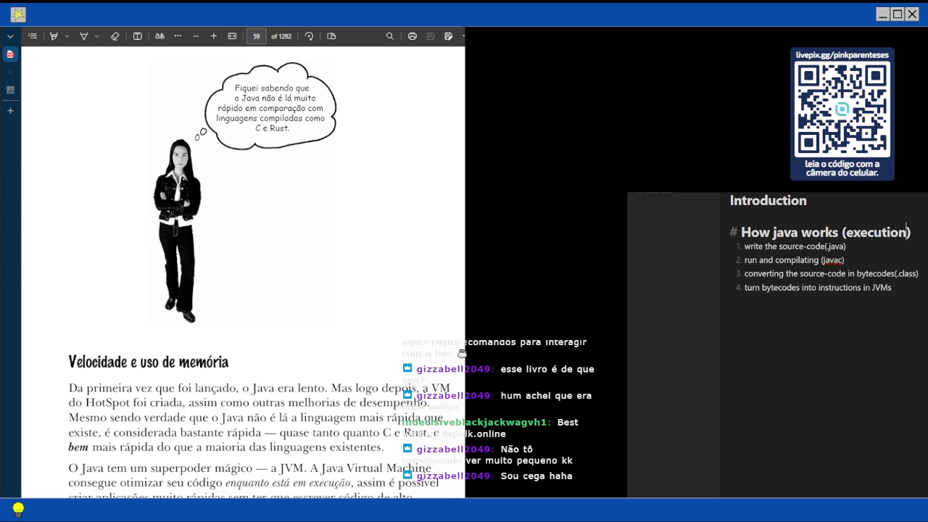
scroll(243, 272, "down", 2)
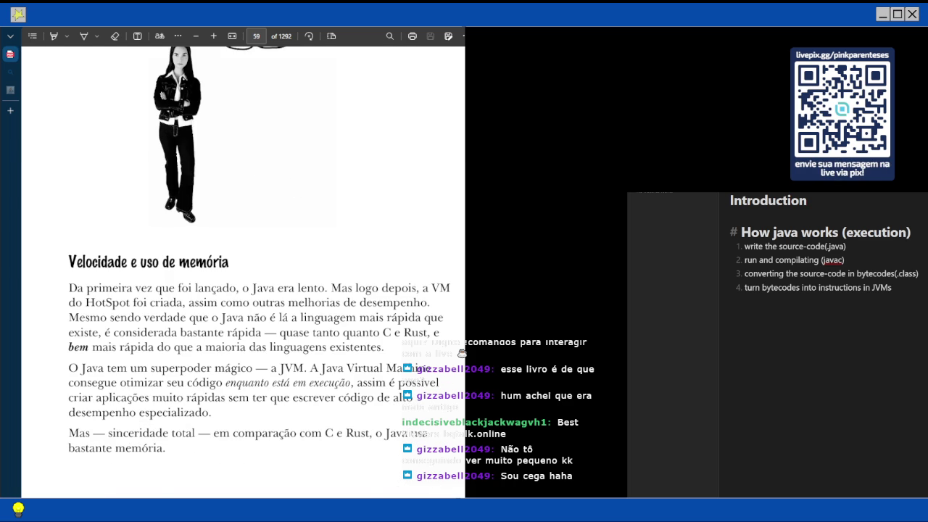
scroll(243, 271, "up", 1)
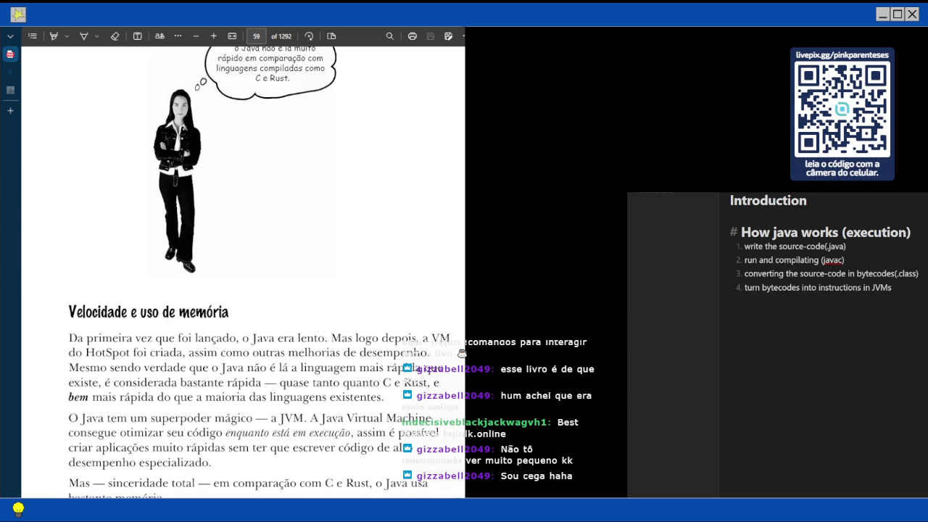
scroll(462, 353, "down", 2)
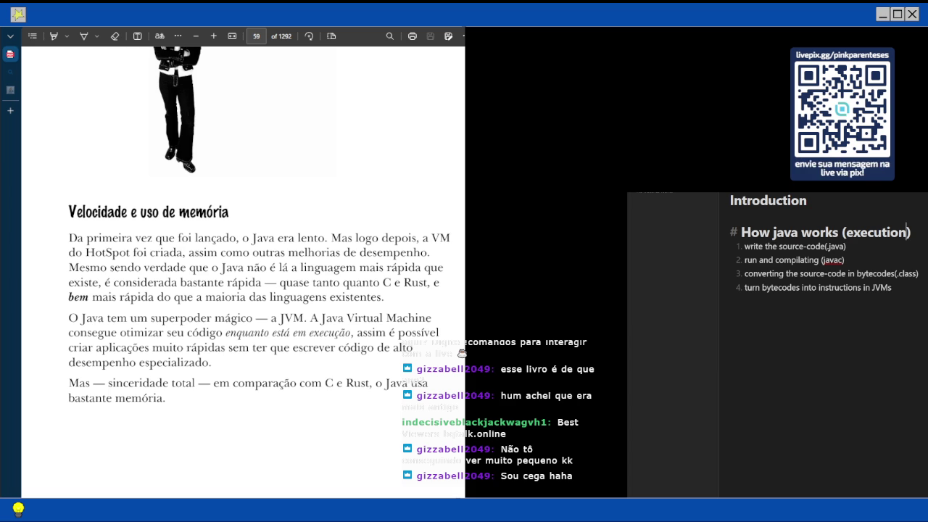
scroll(239, 268, "down", 3)
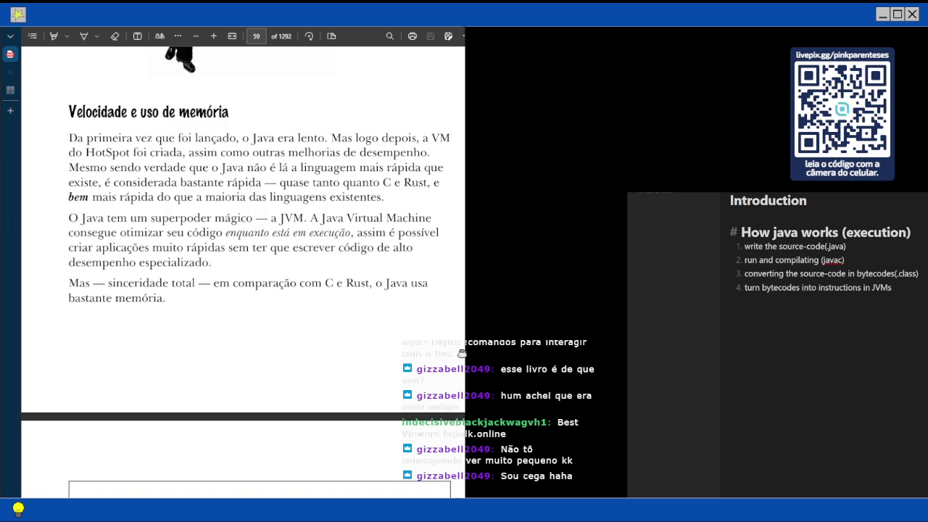
scroll(243, 269, "down", 7)
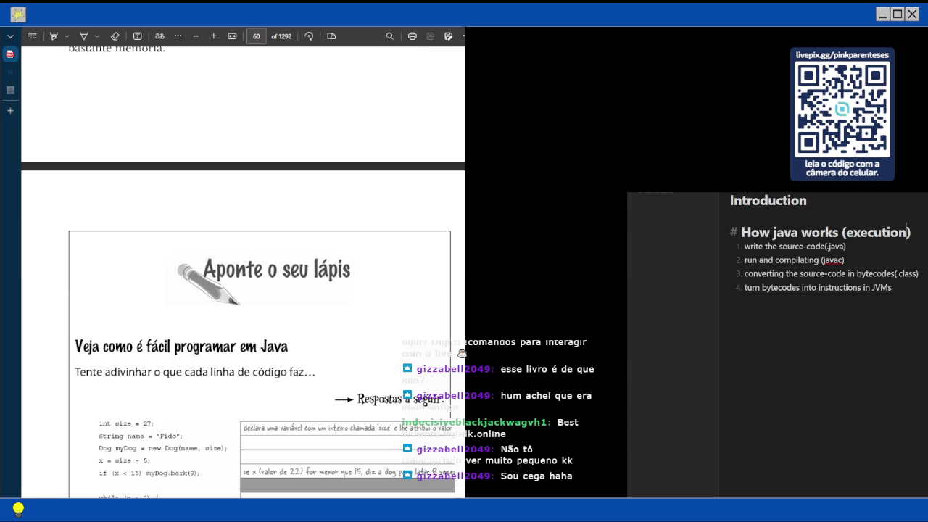
scroll(243, 272, "down", 1)
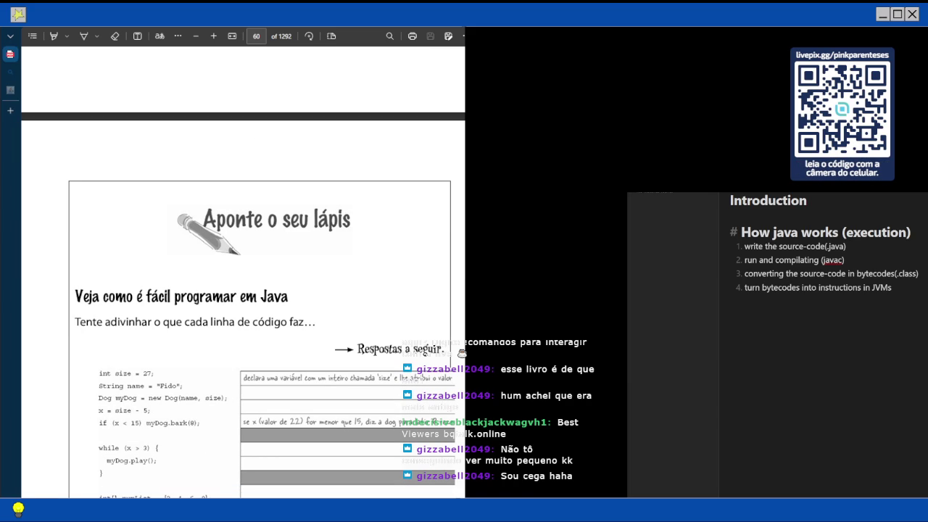
scroll(242, 290, "down", 3)
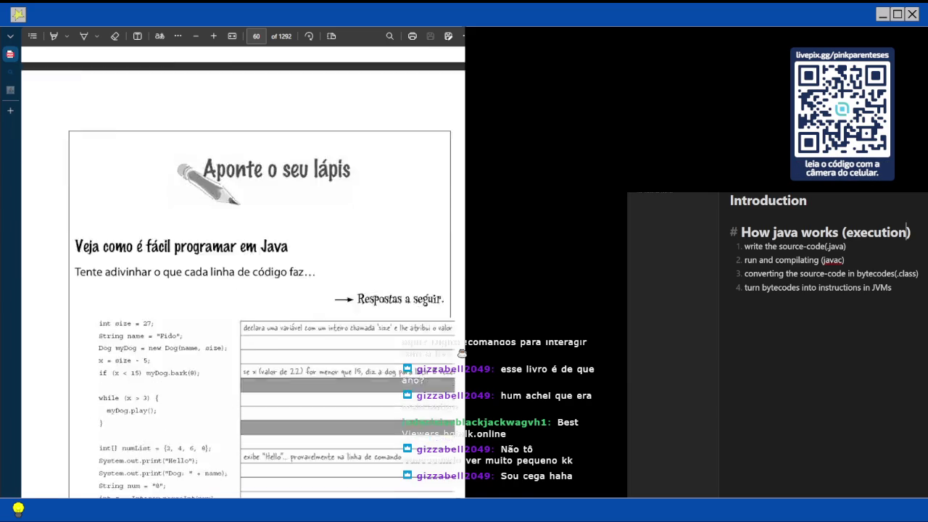
scroll(243, 290, "up", 4)
scroll(242, 290, "down", 1)
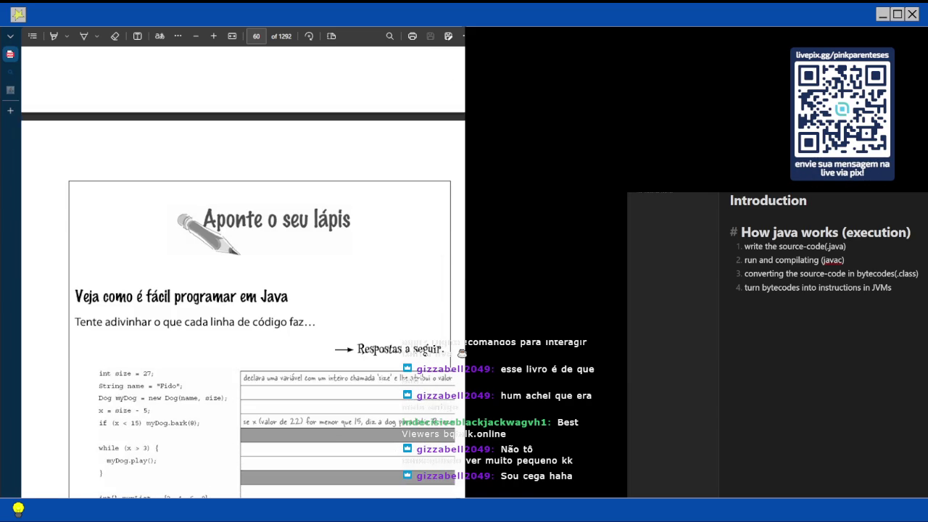
scroll(243, 290, "down", 1)
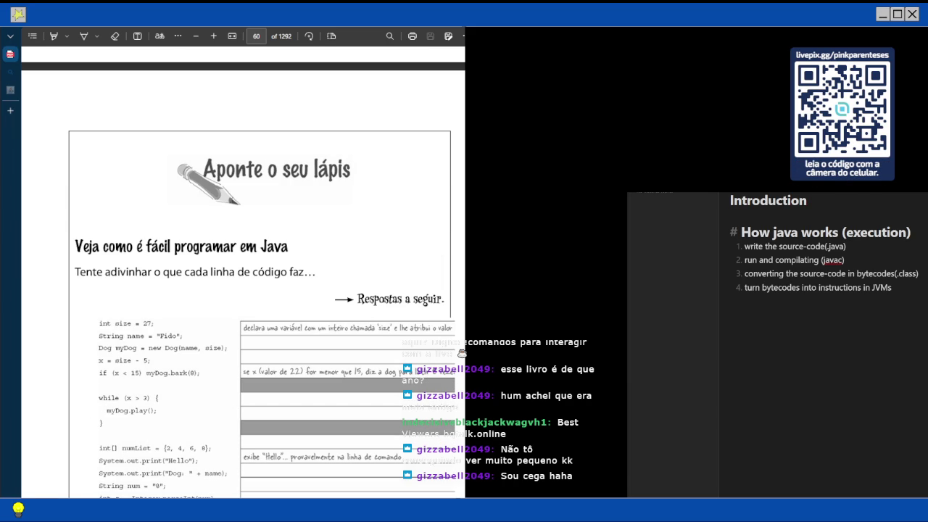
scroll(243, 290, "down", 1)
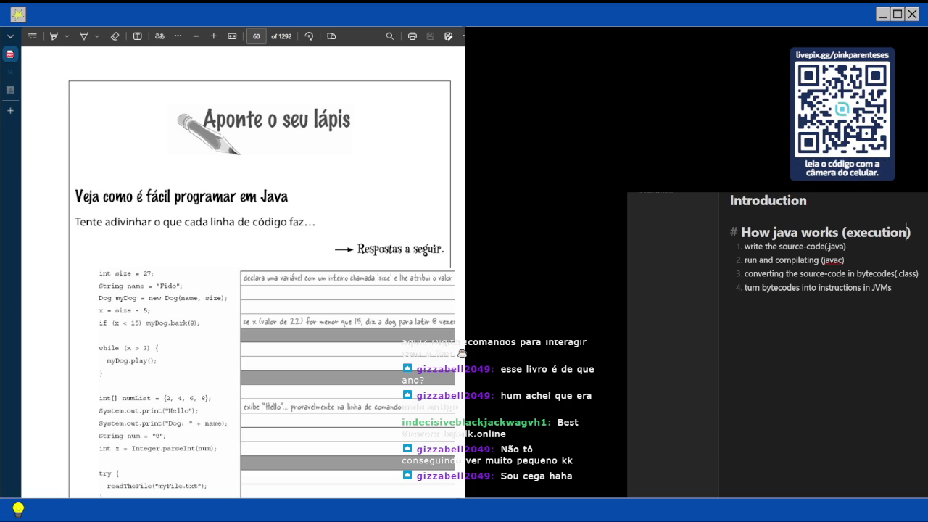
scroll(261, 290, "down", 1)
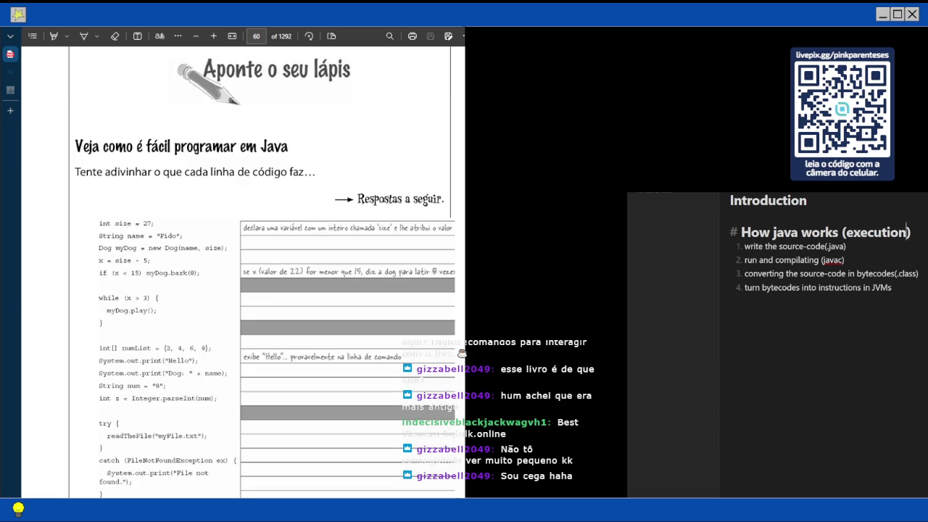
scroll(261, 290, "down", 1)
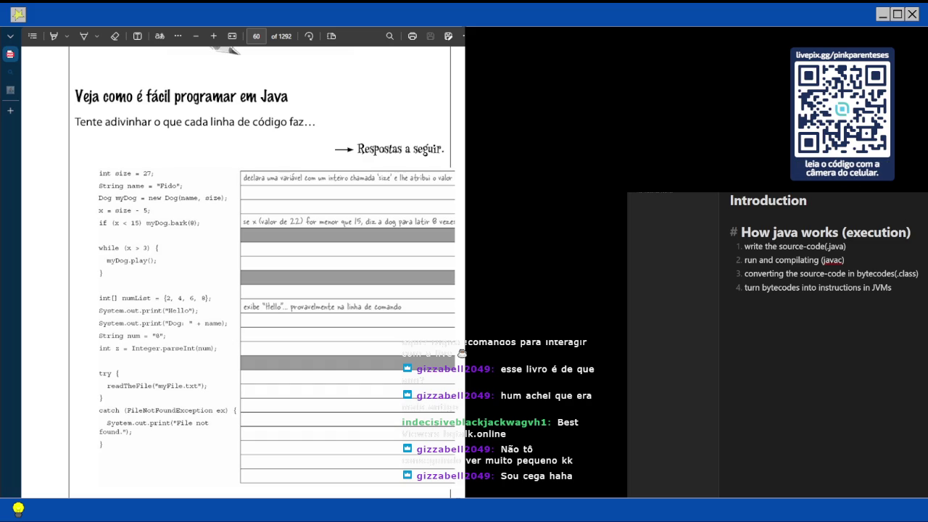
scroll(260, 275, "down", 1)
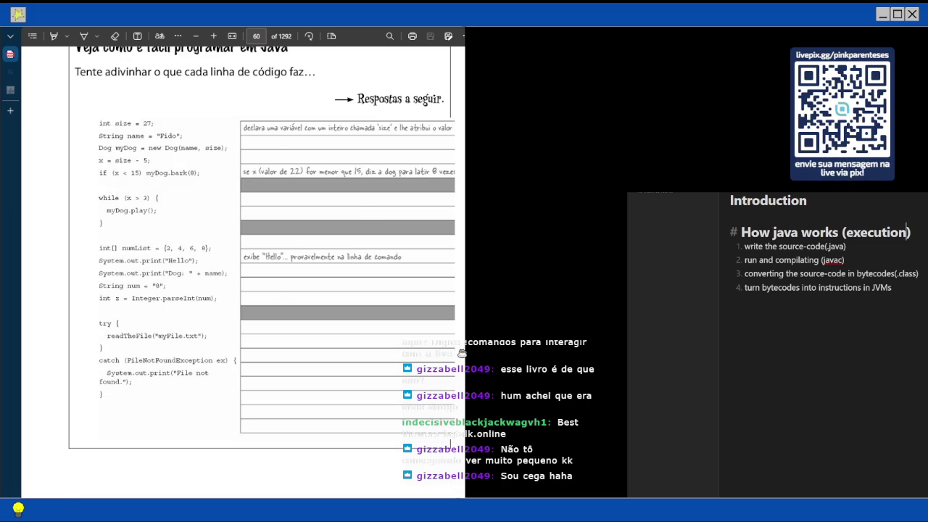
scroll(462, 353, "up", 2)
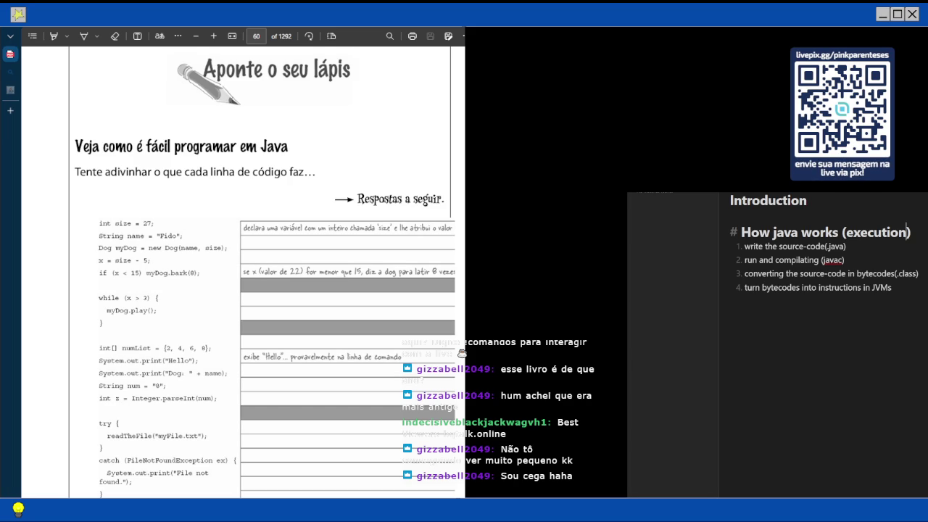
scroll(261, 268, "down", 2)
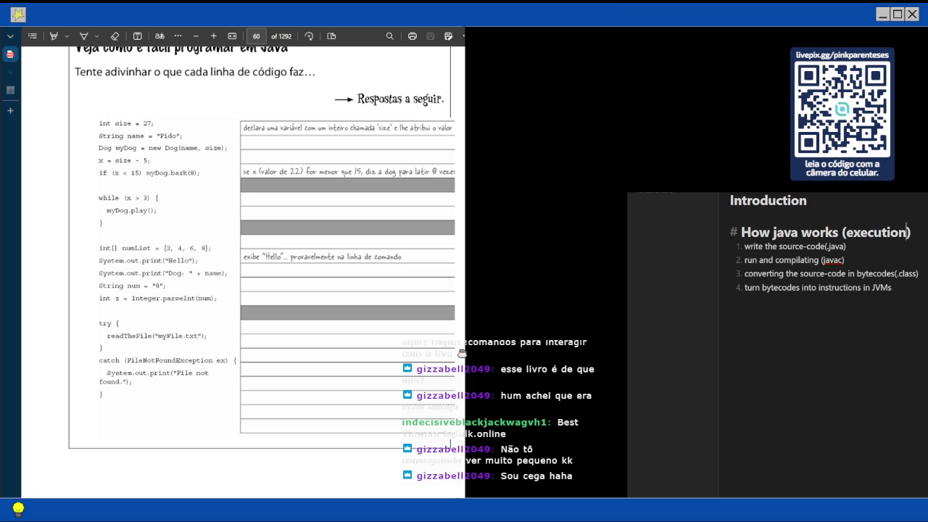
scroll(462, 353, "down", 3)
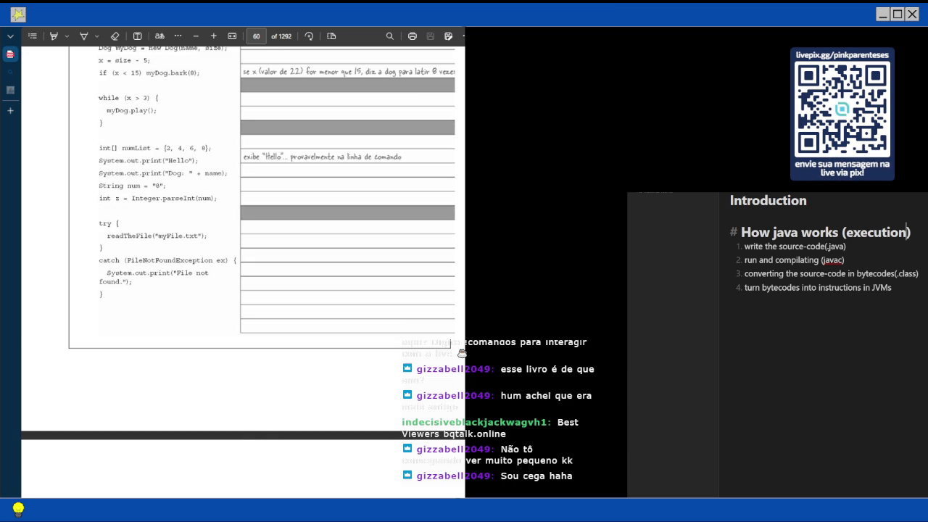
scroll(462, 353, "down", 3)
scroll(462, 353, "up", 4)
scroll(461, 353, "up", 1)
scroll(461, 353, "up", 2)
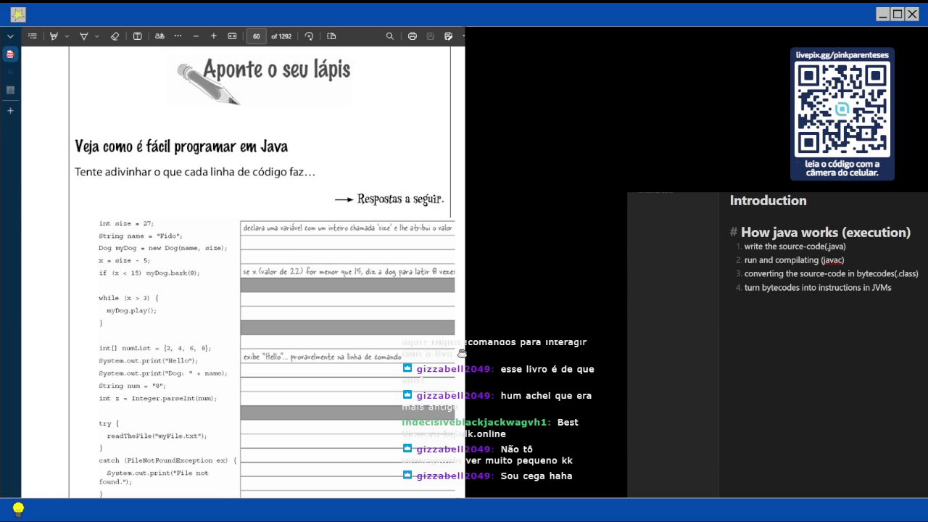
Try placing an empty text box on the exercise's first answer line, then discard it
scroll(243, 272, "down", 5)
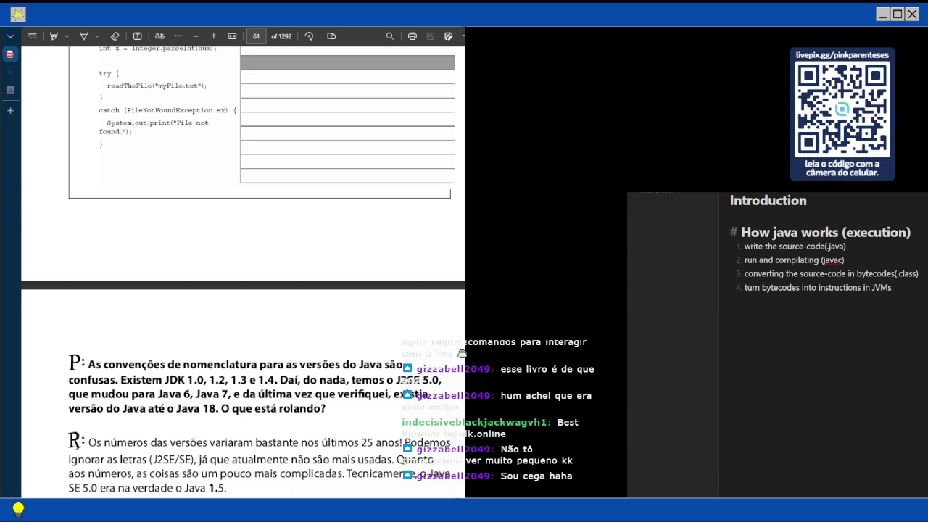
scroll(242, 272, "up", 2)
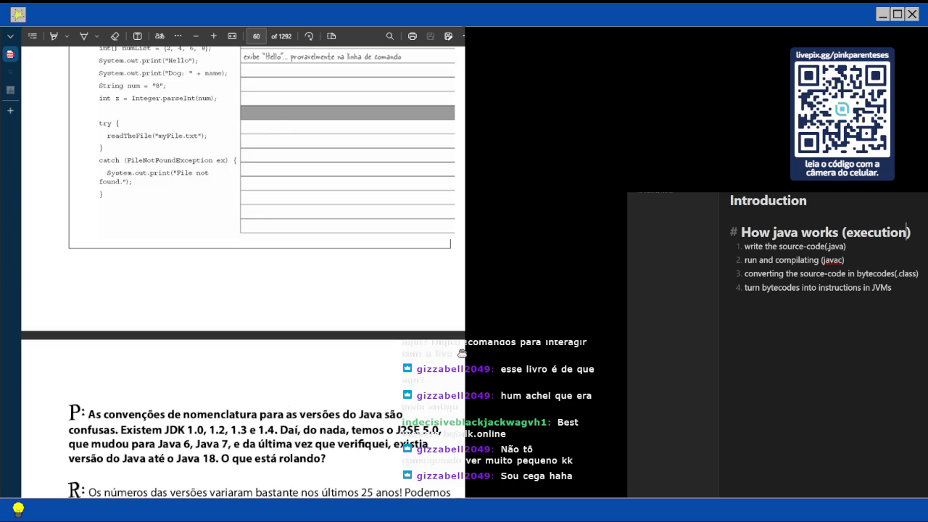
scroll(243, 272, "up", 3)
key("Down")
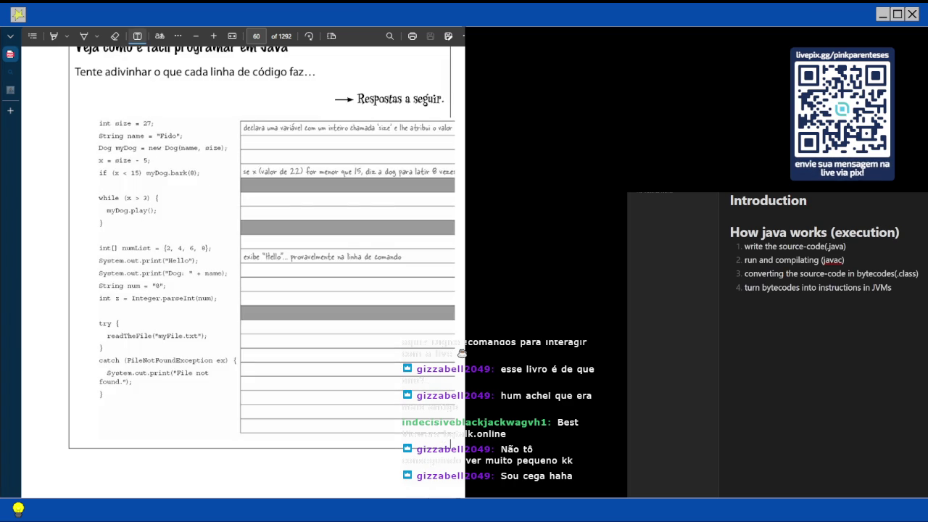
left_click(246, 141)
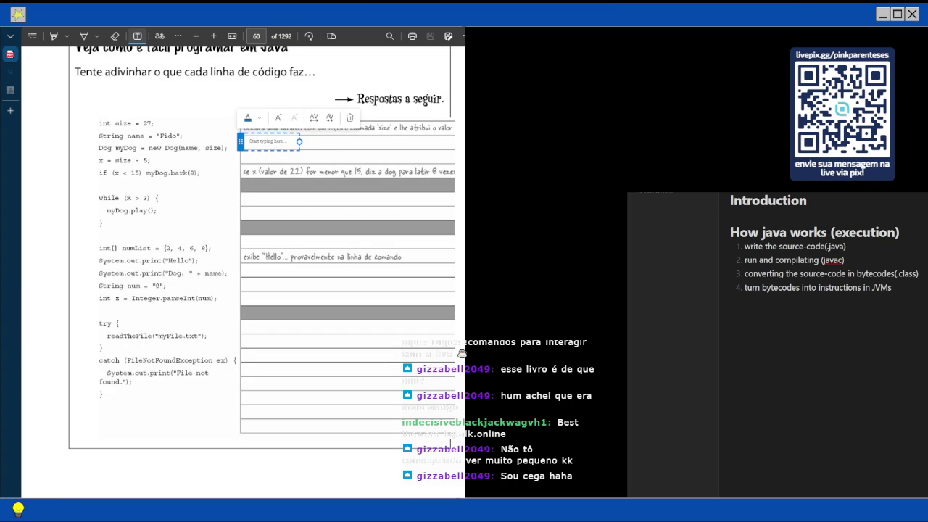
left_click_drag(240, 141, 285, 135)
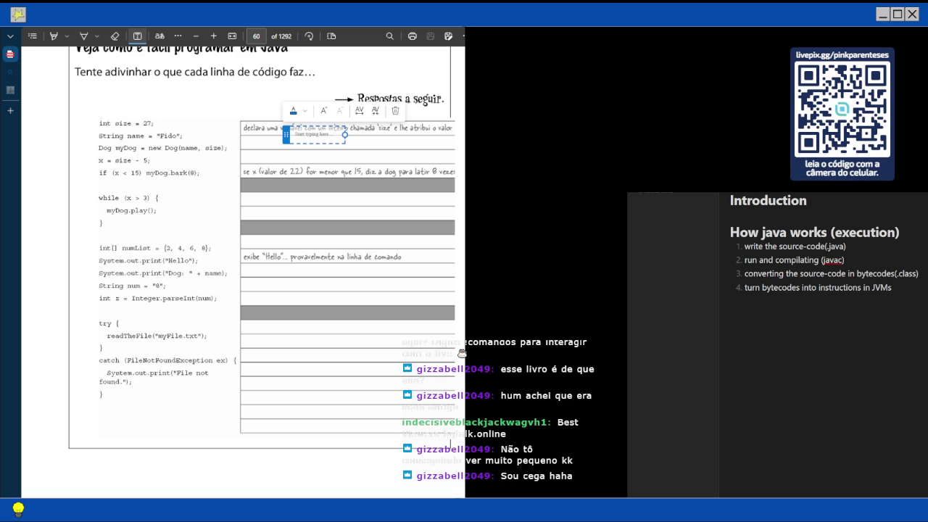
key("Escape")
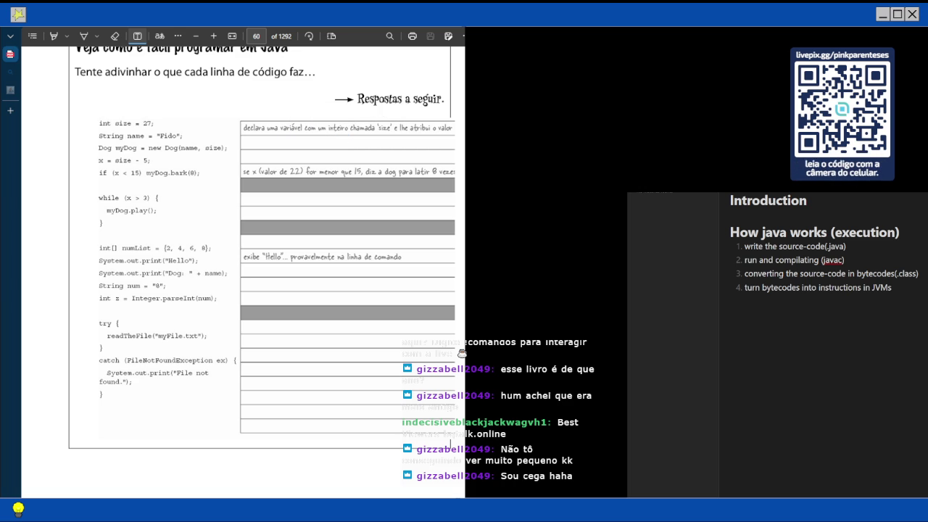
Scroll the PDF to page 61's Q&A on confusing Java version numbers and the exercise answers
scroll(461, 353, "down", 3)
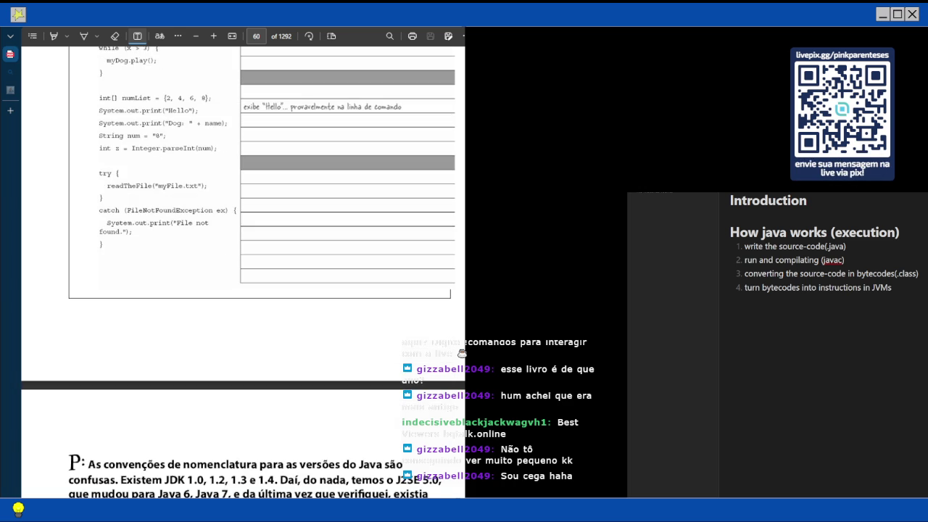
scroll(462, 353, "down", 3)
scroll(461, 353, "up", 2)
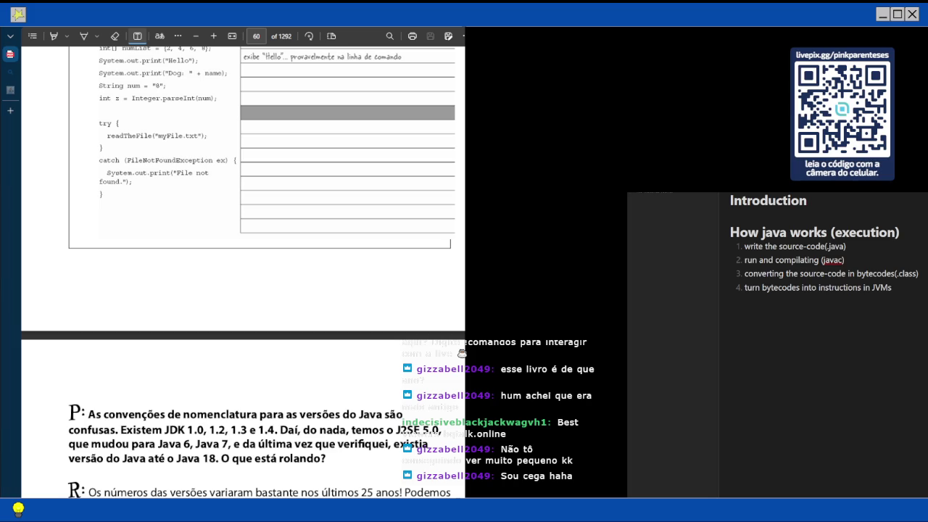
scroll(461, 353, "down", 4)
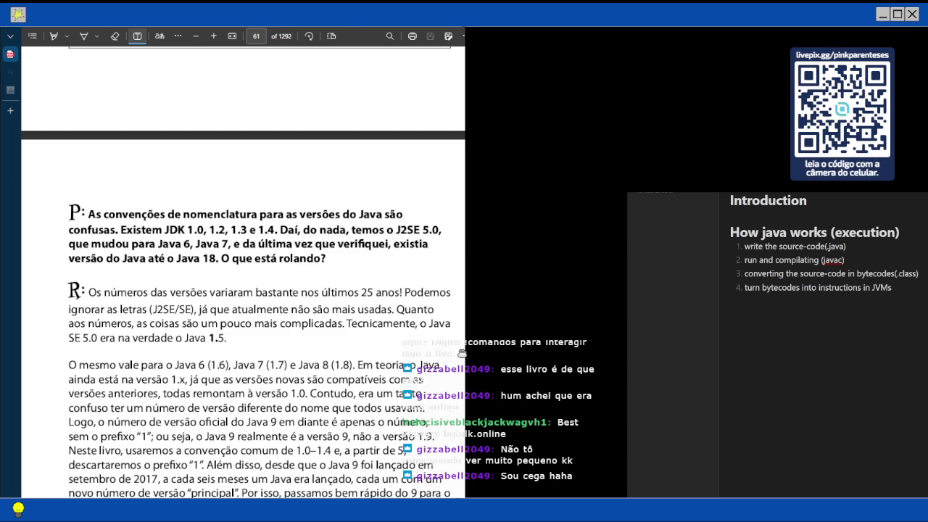
scroll(242, 290, "down", 1)
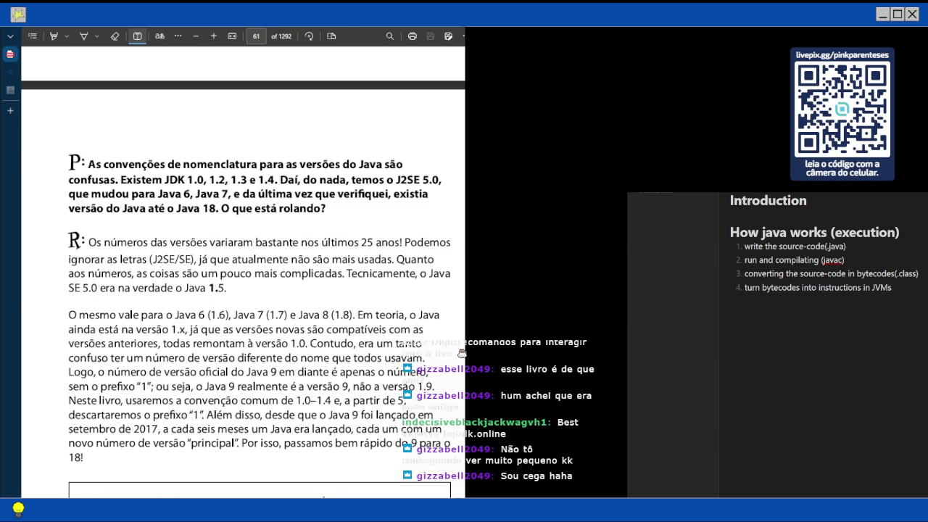
scroll(242, 290, "down", 1)
scroll(260, 276, "down", 1)
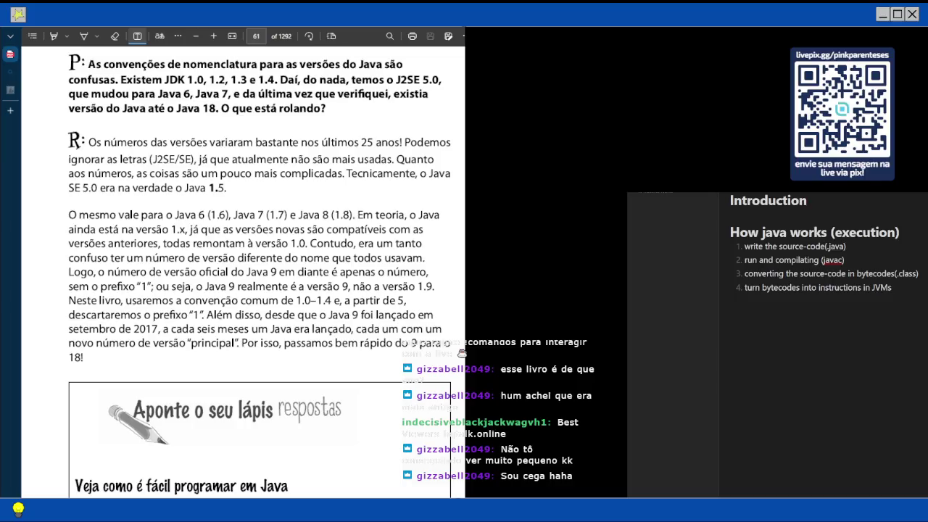
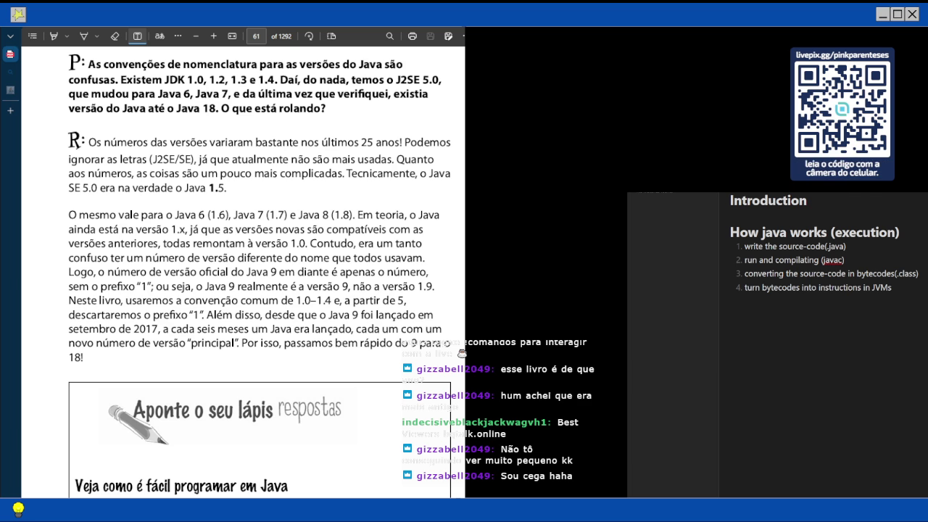
Scroll through page 61, then back up to page 60's 'Aponte o seu lápis' code exercise
scroll(260, 272, "down", 3)
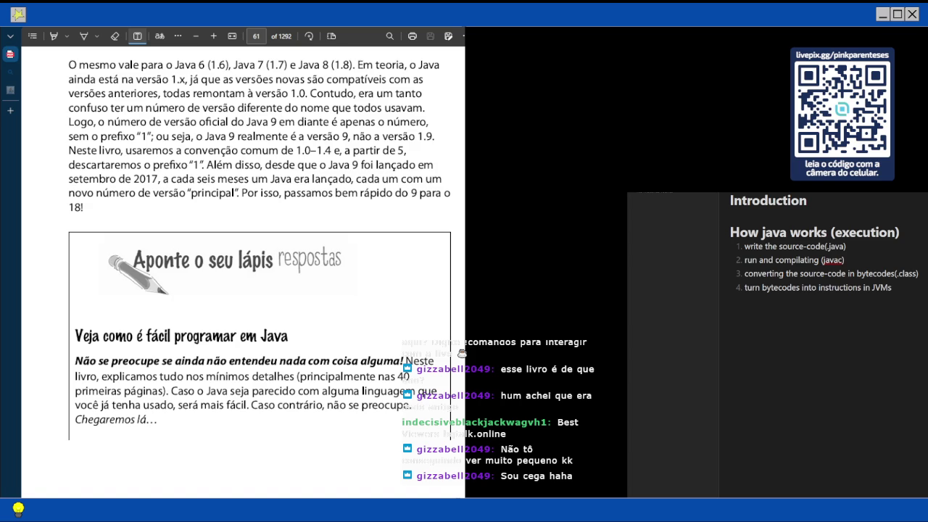
scroll(260, 271, "down", 2)
scroll(259, 272, "up", 2)
scroll(260, 272, "up", 10)
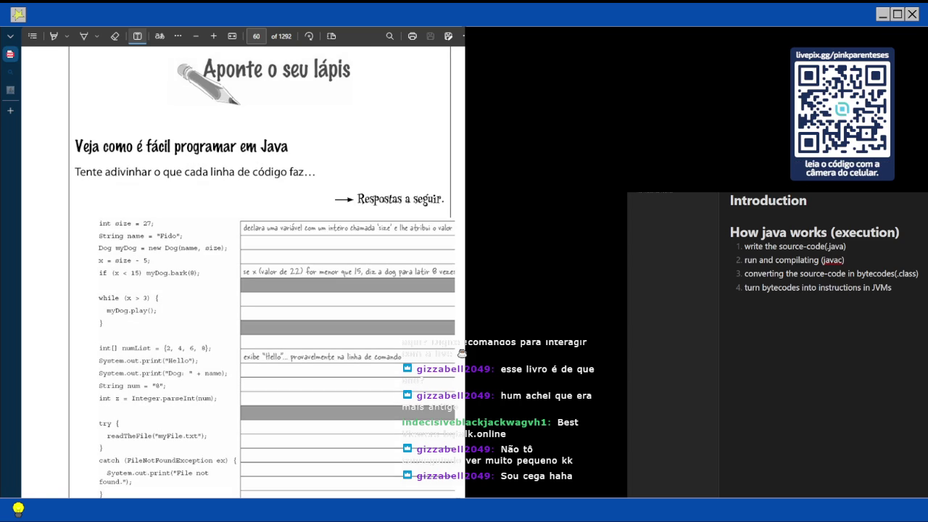
Note beside String name = "Fido": 'declara variavel name e atribuir valor "Fido" do tipo String'
left_click(247, 244)
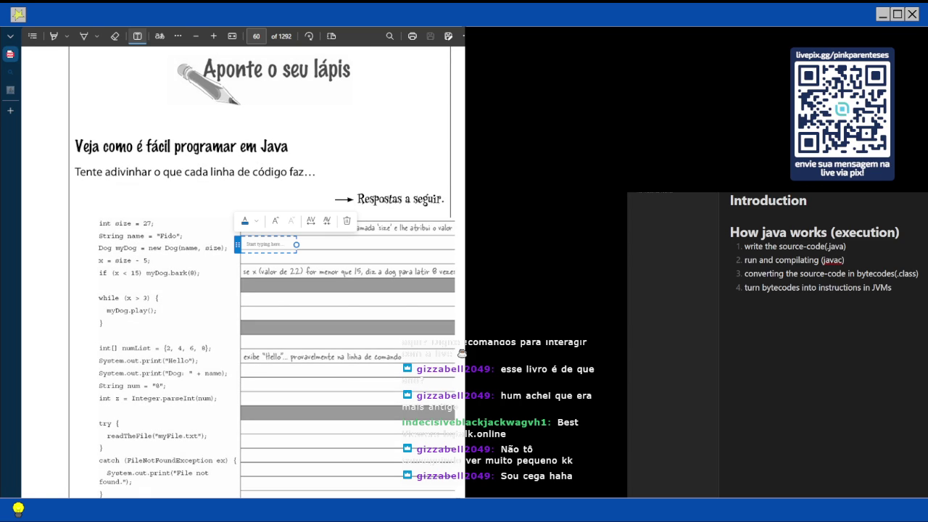
type("dedlara va")
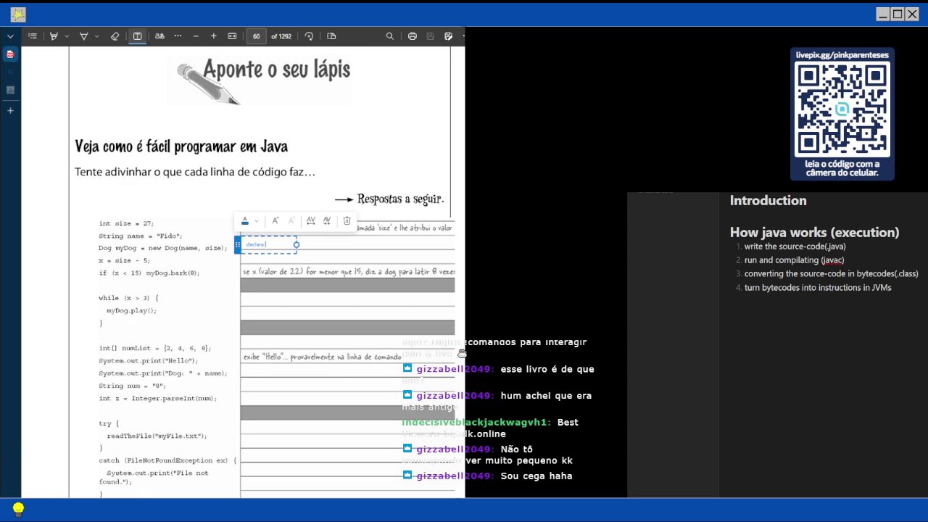
type("riavel name e atri")
type("buir valor \"F")
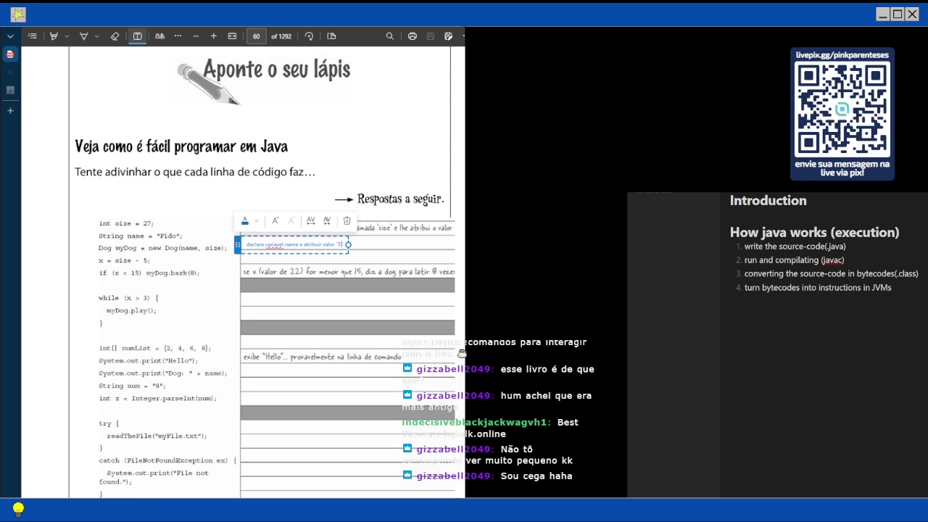
type("ido\"")
type(" do")
type(" tipo String")
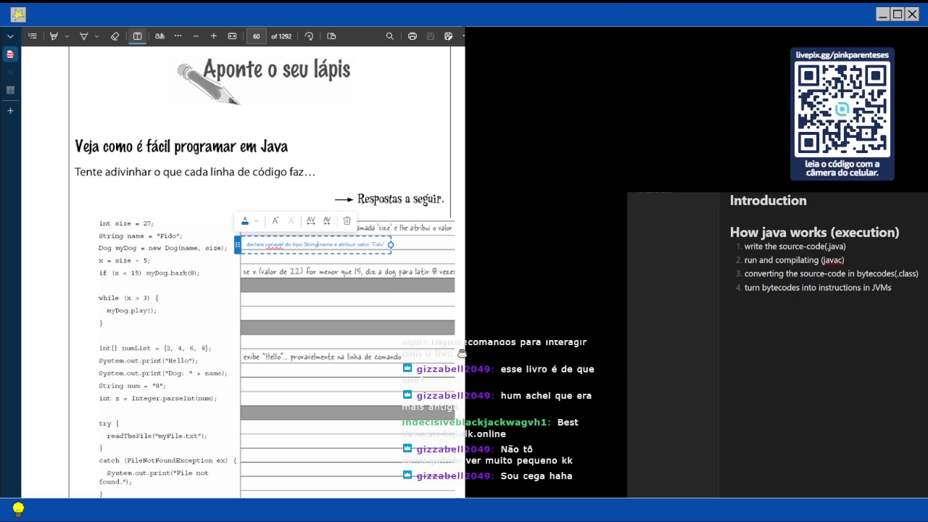
left_click(245, 257)
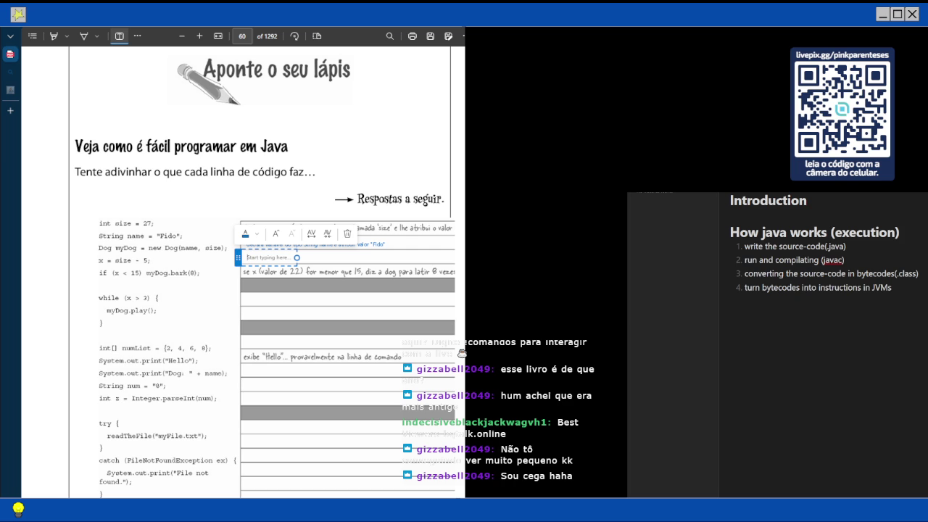
Type 'atribui uma variavel x o valor de size - 5 (22)' as the x = size - 5 answer
type("crribui")
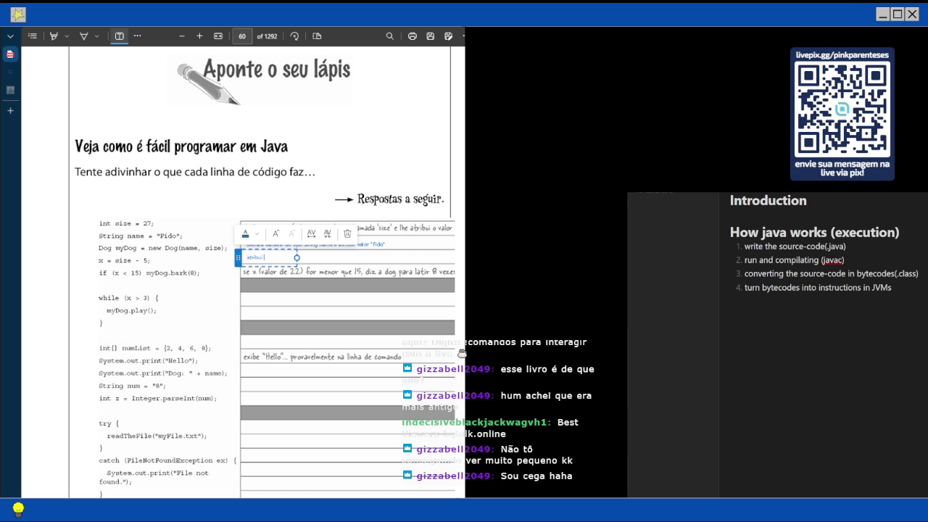
type(" uma varia")
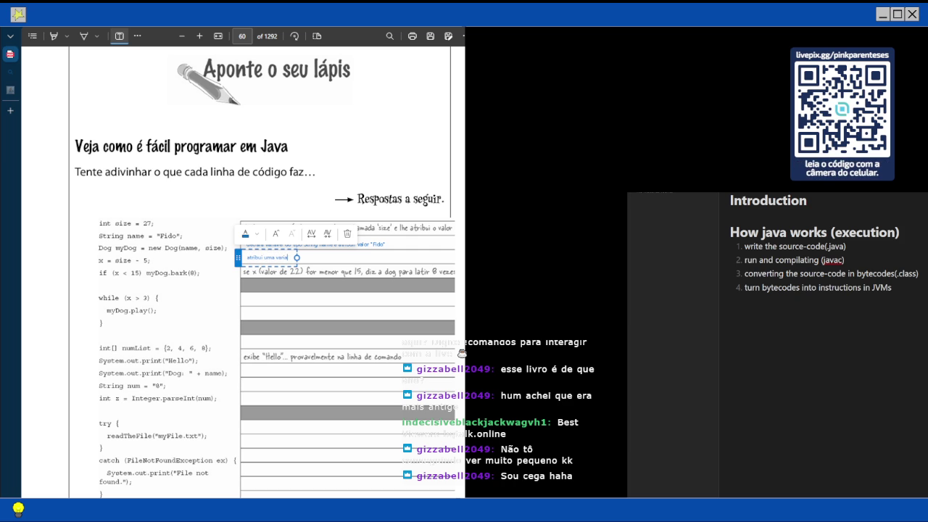
type("vel a o va")
type("llor de s")
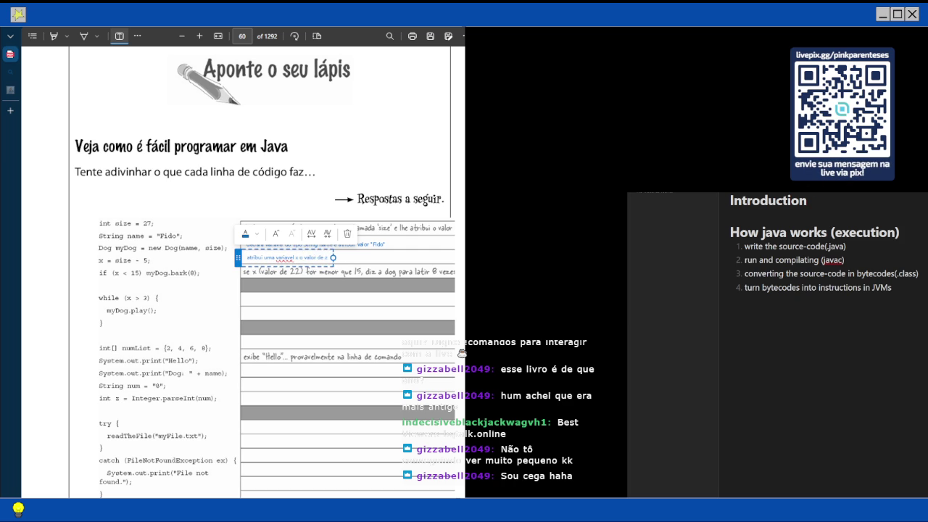
type("ize - 5")
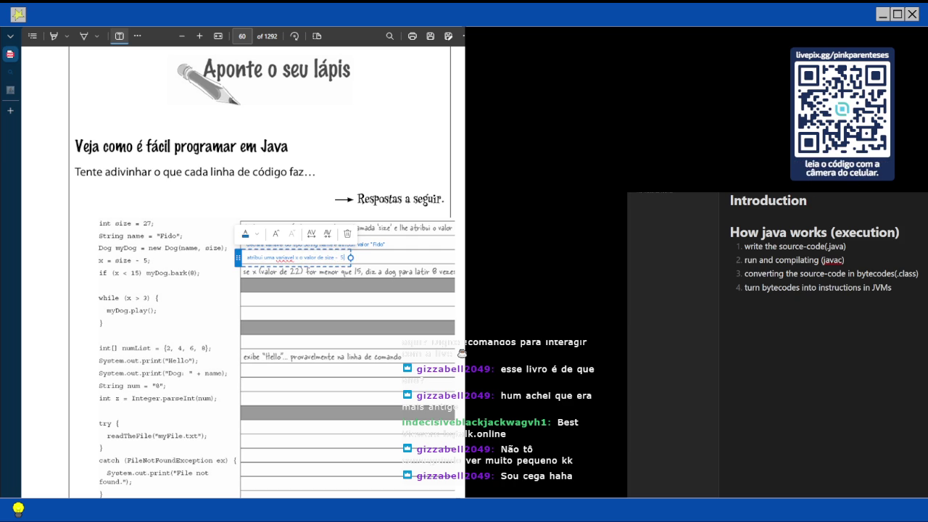
type(" (22))")
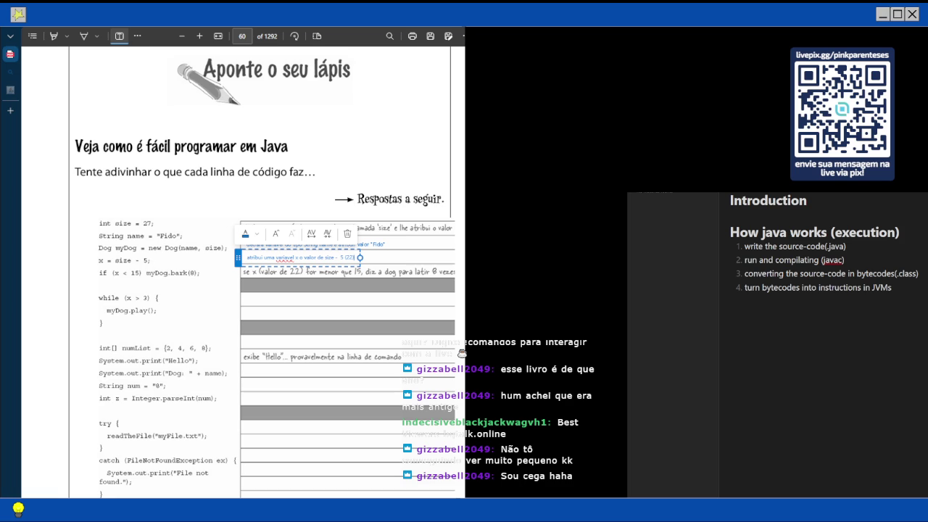
Answer the while (x > 3) and myDog.play() lines with 'enquanto x (22) for maior que 3' and 'myDog brinca'
left_click(246, 300)
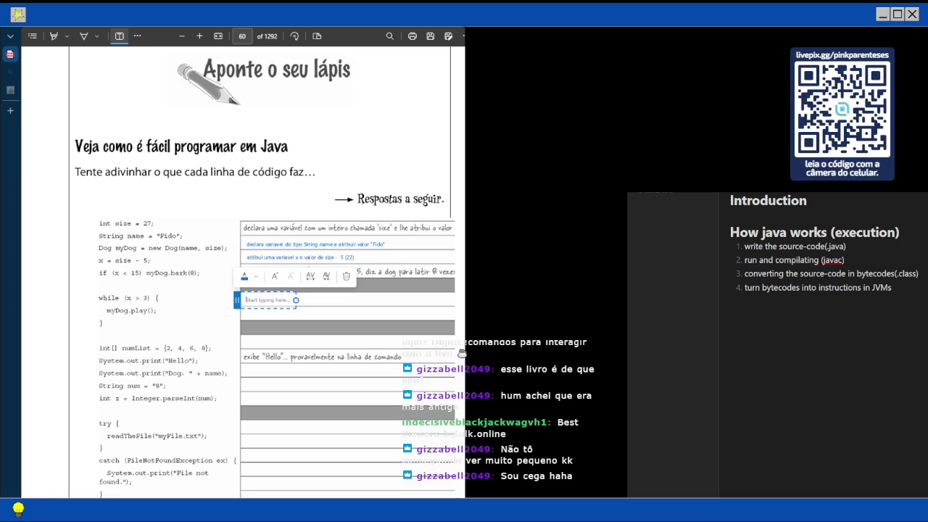
type("dnquanto x (22")
type(") for")
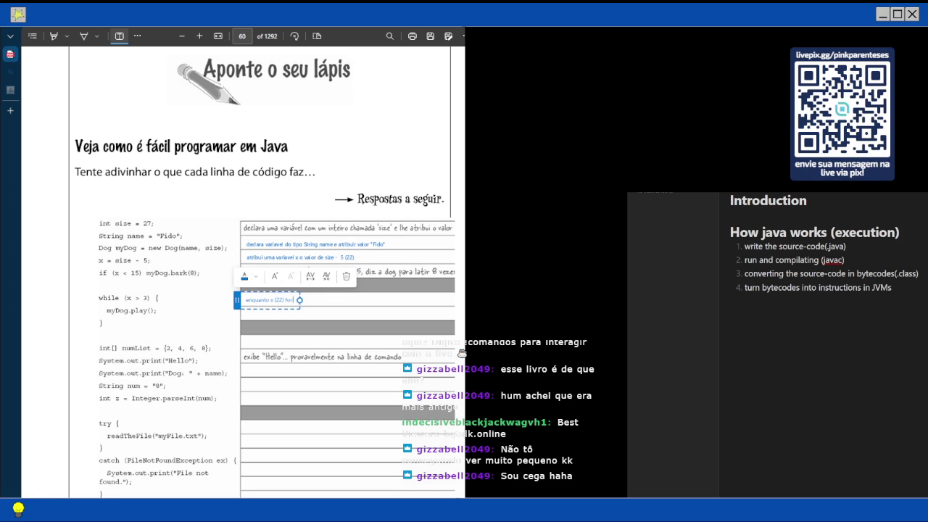
type(" maior que 3")
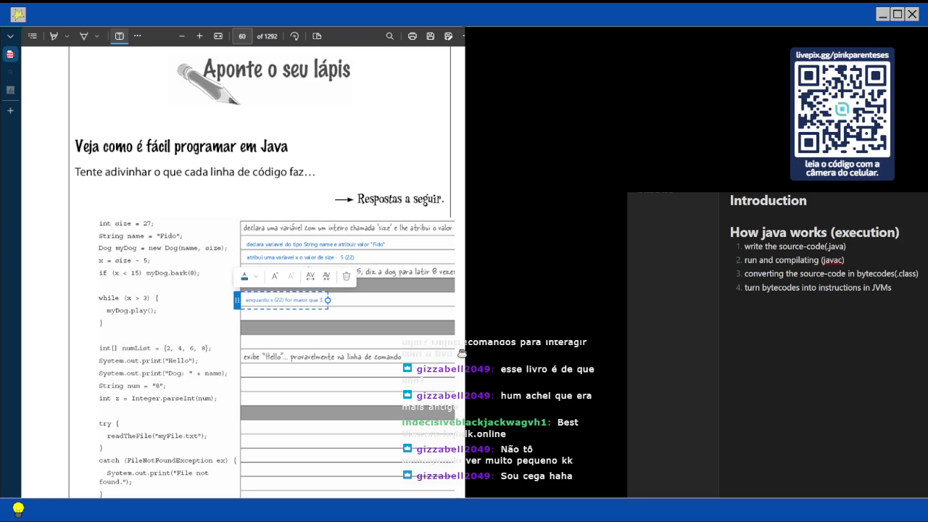
key("Escape")
left_click(246, 312)
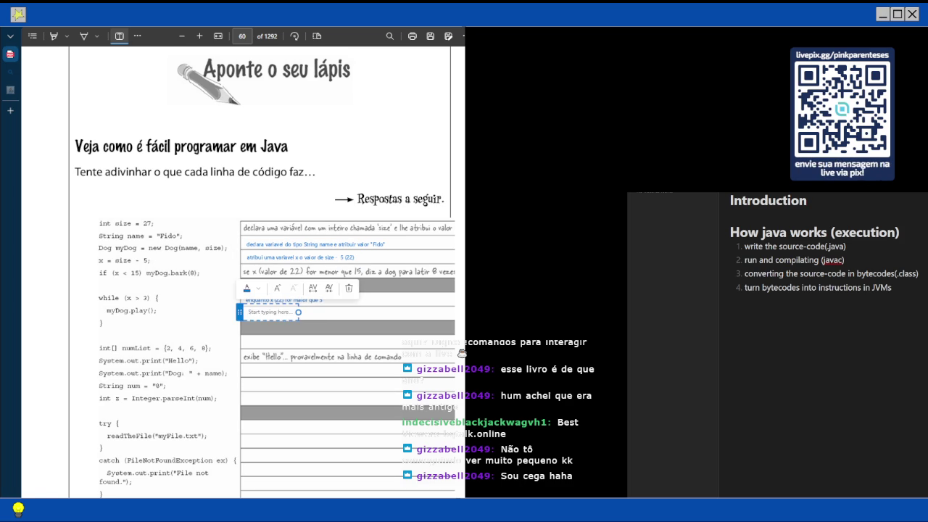
type("m")
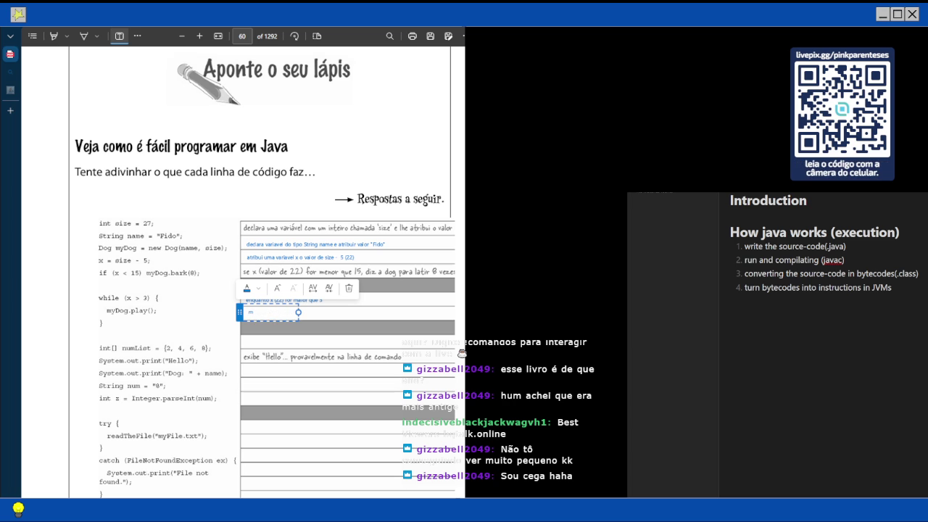
type("y")
type("Dog brinca")
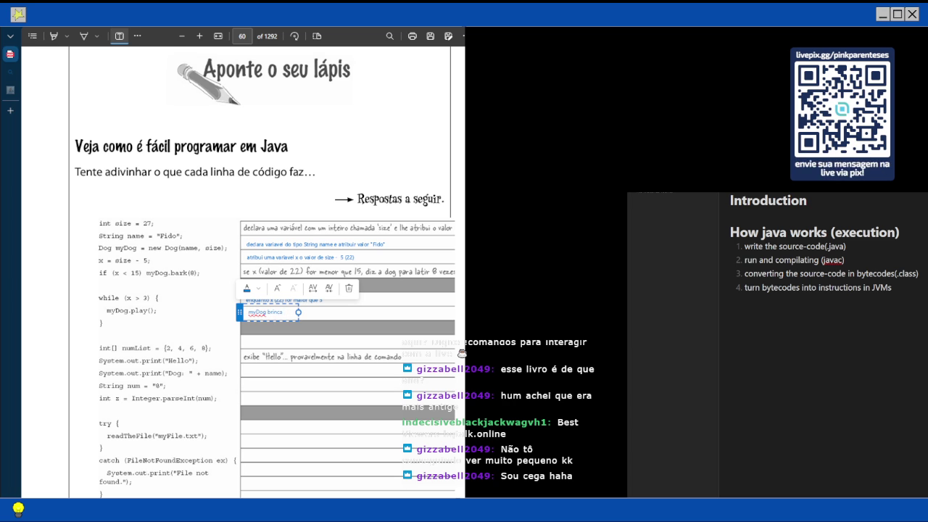
key("Escape")
Note the int[] numList line: 'declara e inicializa um valor do tipo int numList com 2,4,6, e 8, respectivamente'
left_click(246, 341)
type("d")
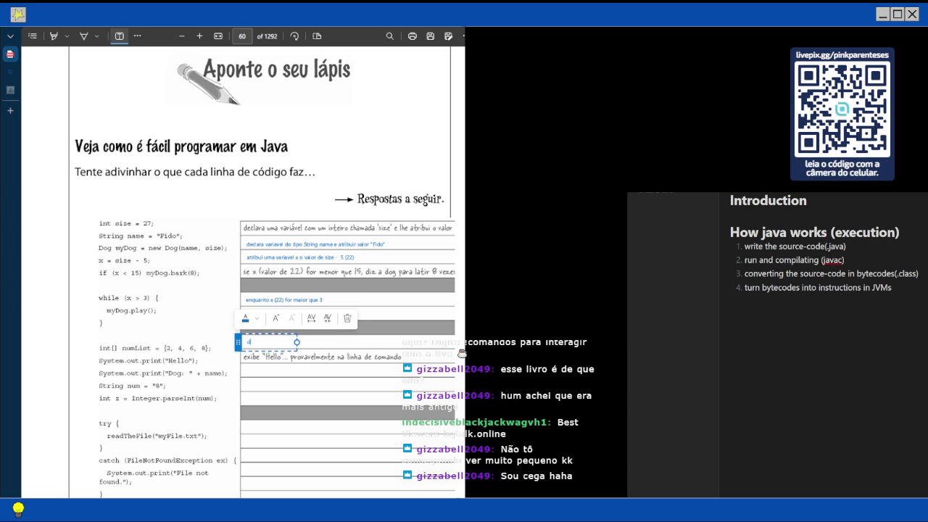
type("eclara e in")
type("icializa um valo")
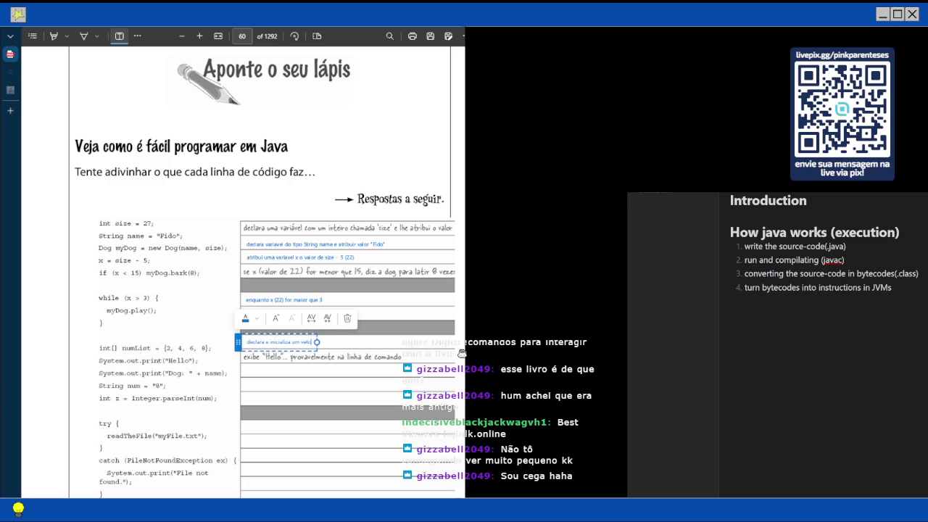
type("r do tipo ")
type("int numList")
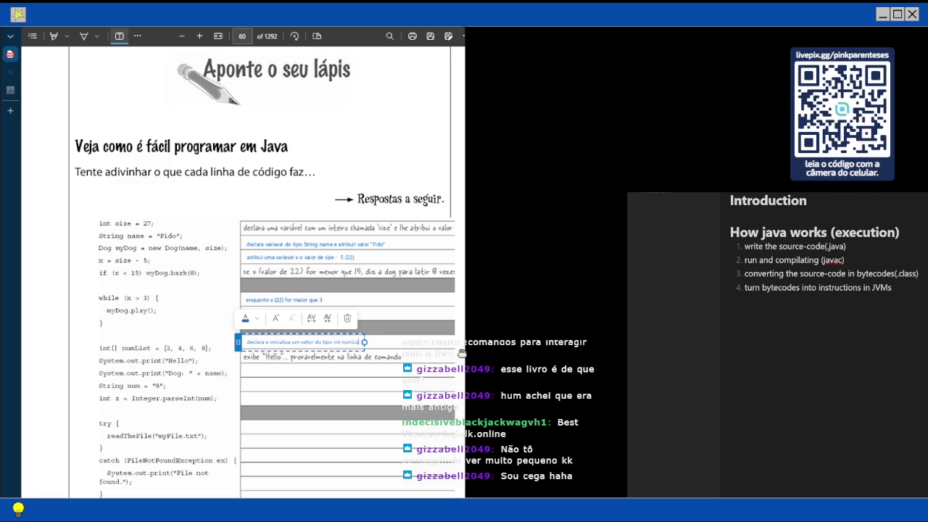
type(" cm")
type("om")
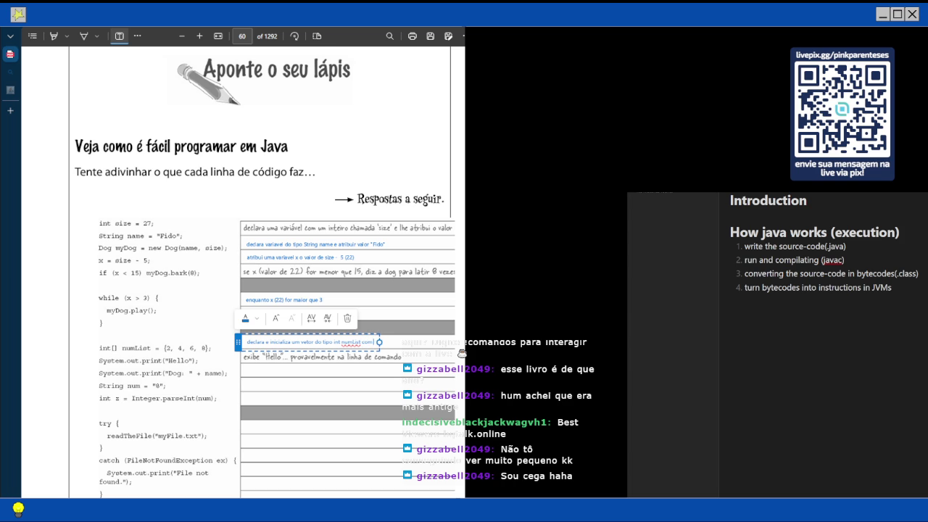
type(" 2,4,6,")
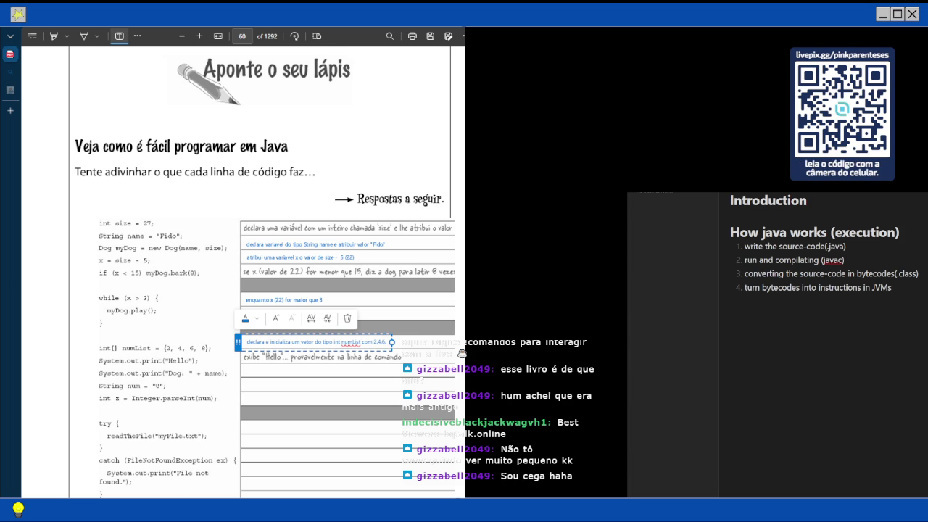
type(" e 8, respec")
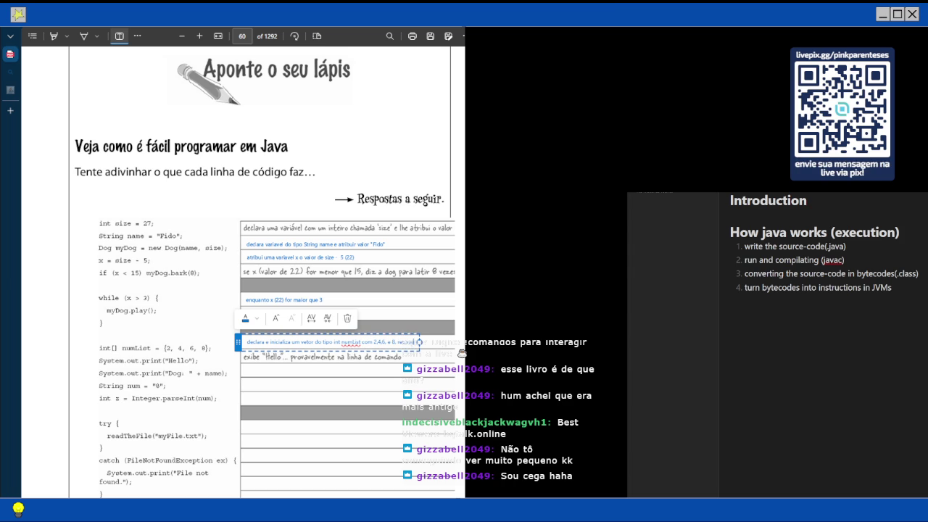
type("tivamente")
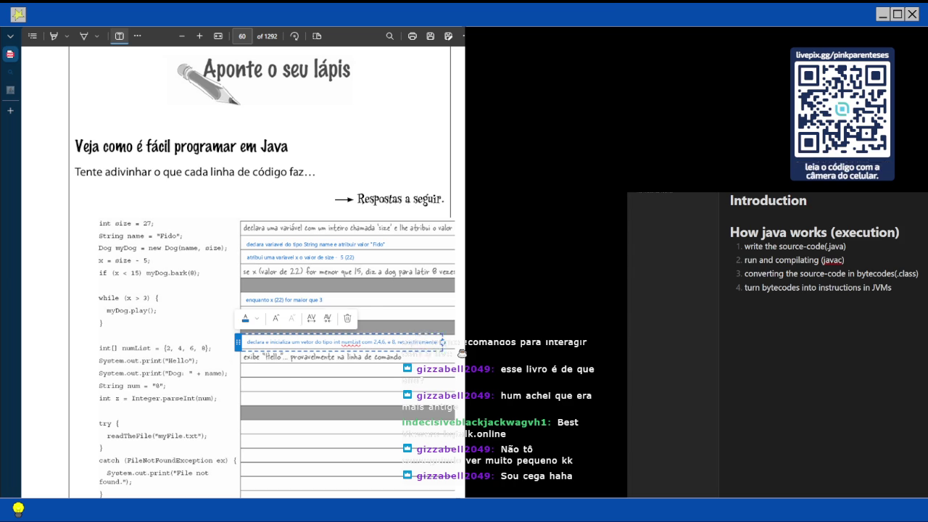
Note beside the Dog print line: 'exibe "Dog" mais valor da variavel name (Fido)'
left_click(244, 374)
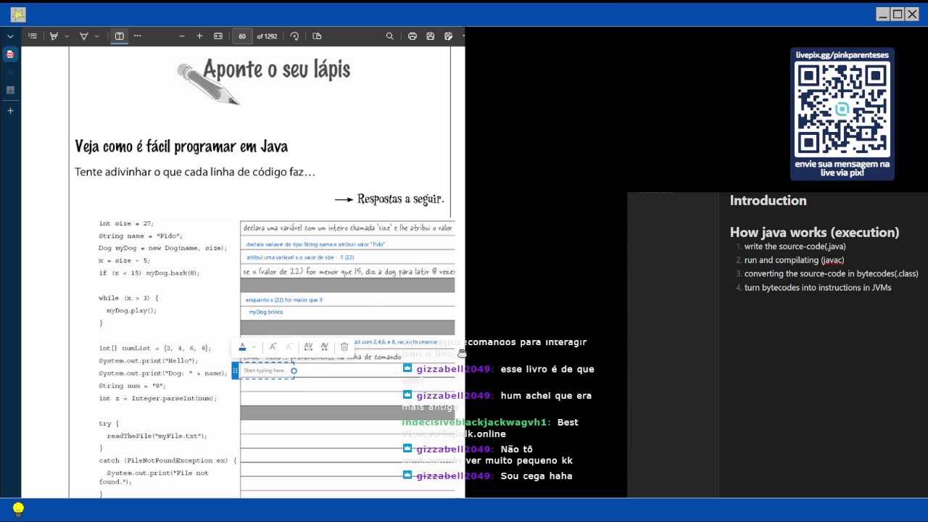
type("exibe")
type(" do")
key("BackSpace")
key("BackSpace")
type("\"D")
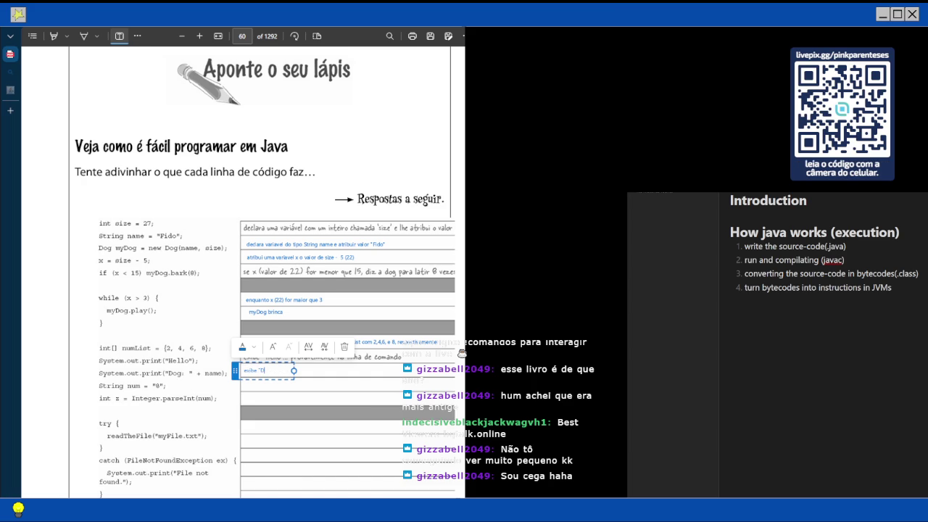
type("og\" + name")
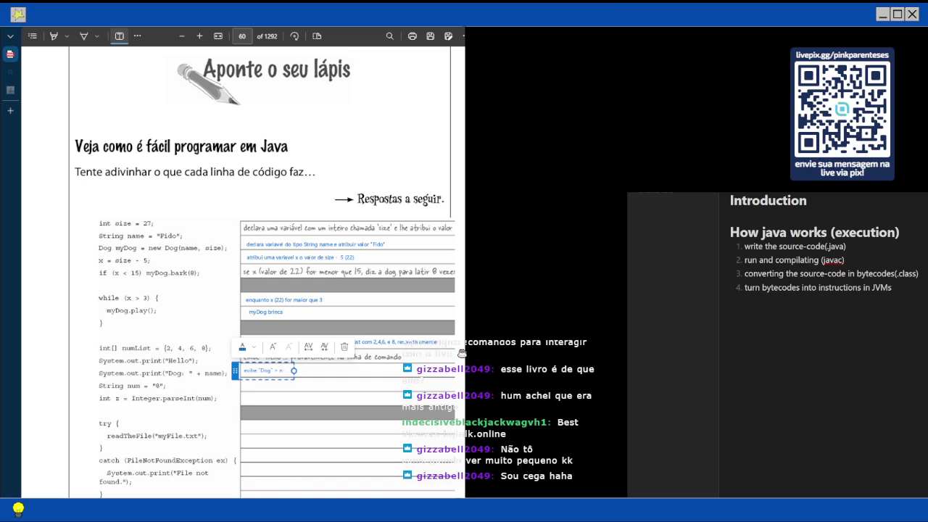
key("BackSpace")
key("BackSpace")
key("BackSpace")
key("BackSpace")
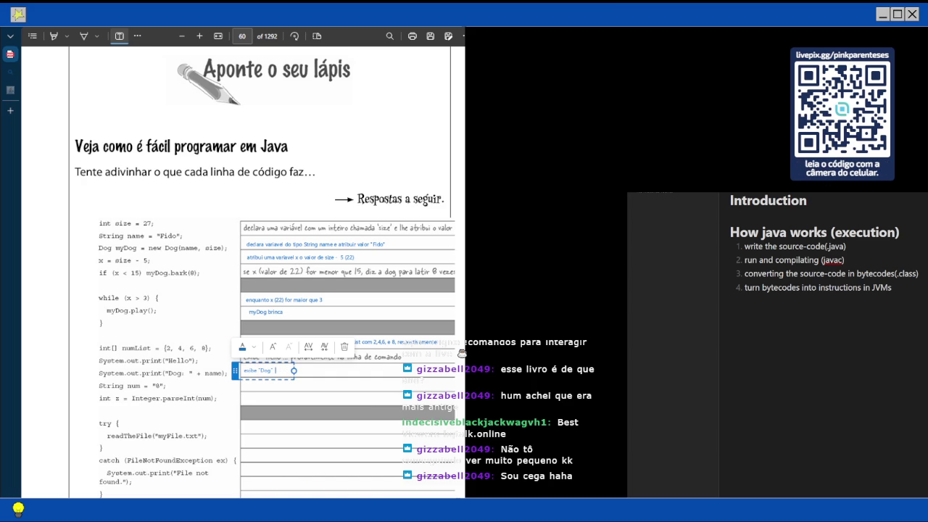
type("mais valor da vari")
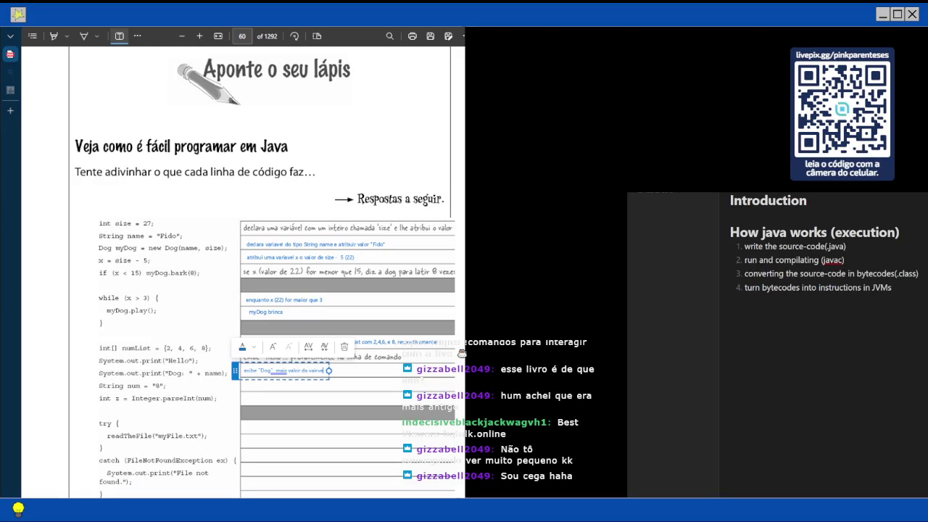
key("BackSpace")
type("riavel name")
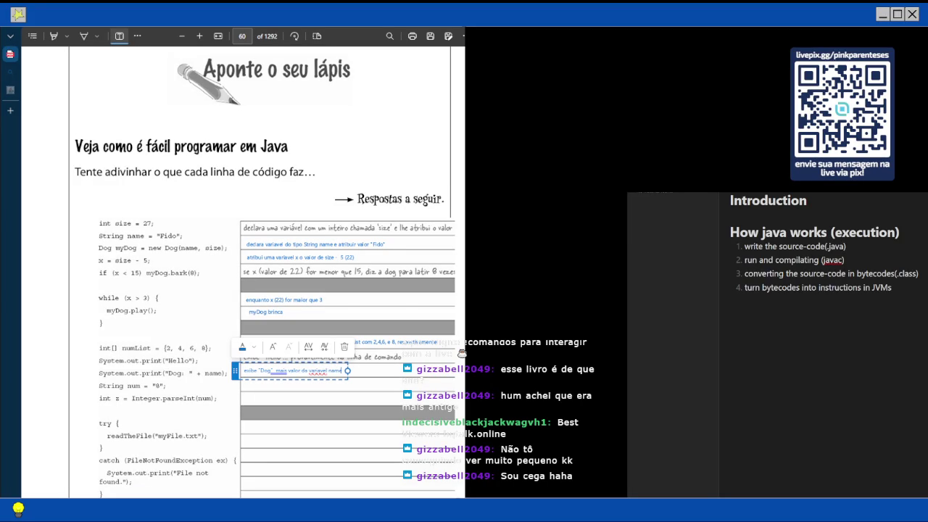
type(" (Fido)")
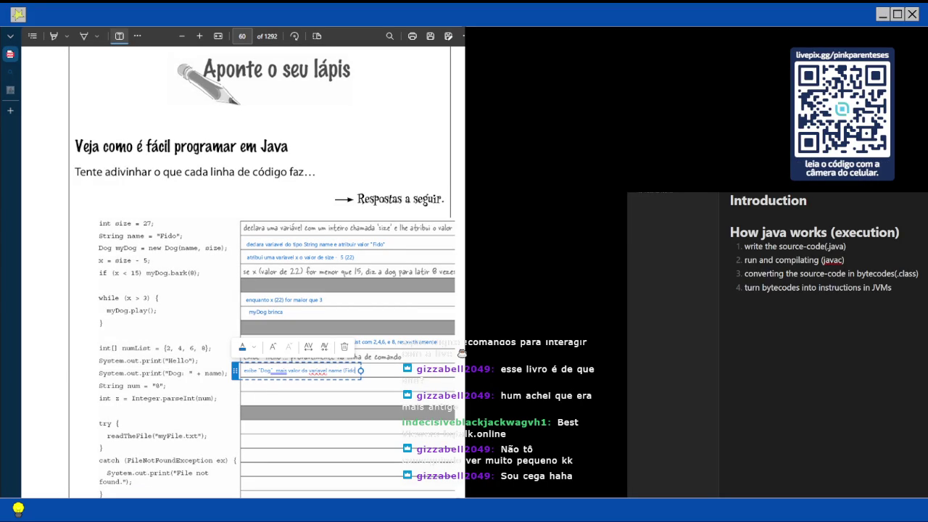
Note the String num line: 'declara e inicializa uma variavel do tipo String num com o valor "8"'
left_click(246, 382)
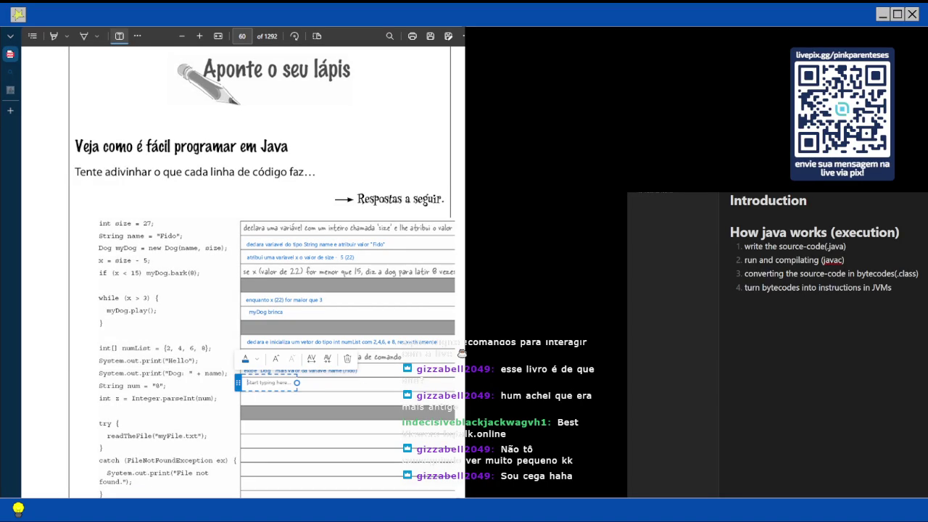
type("d")
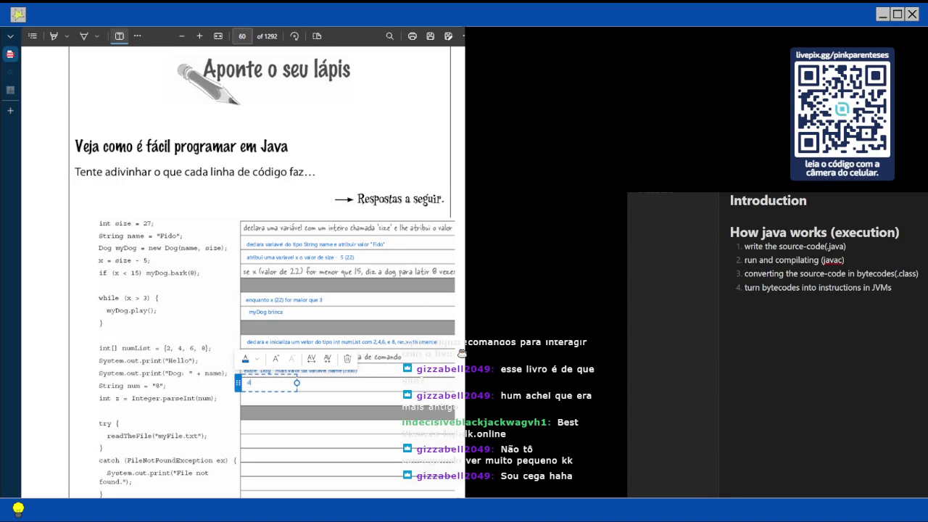
type("eclara e inicializa uma v")
type("ariavel do ti")
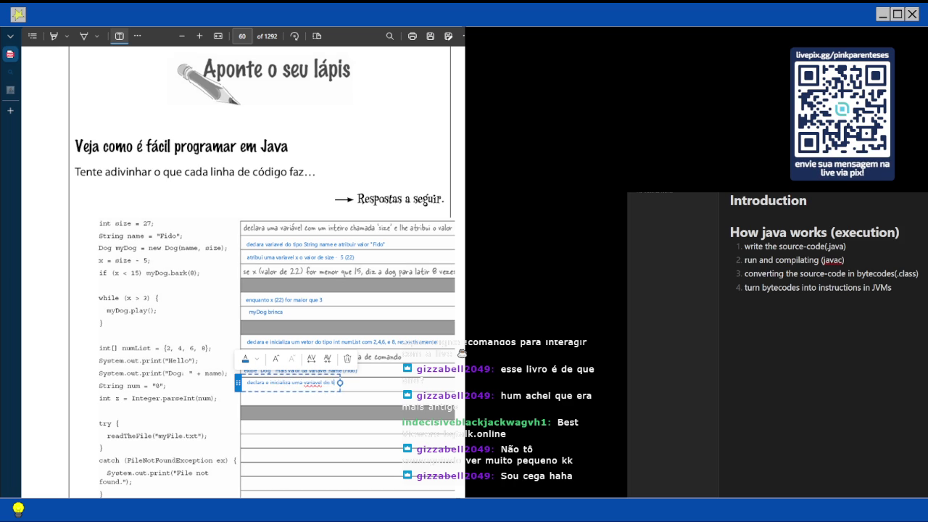
type("po String nu")
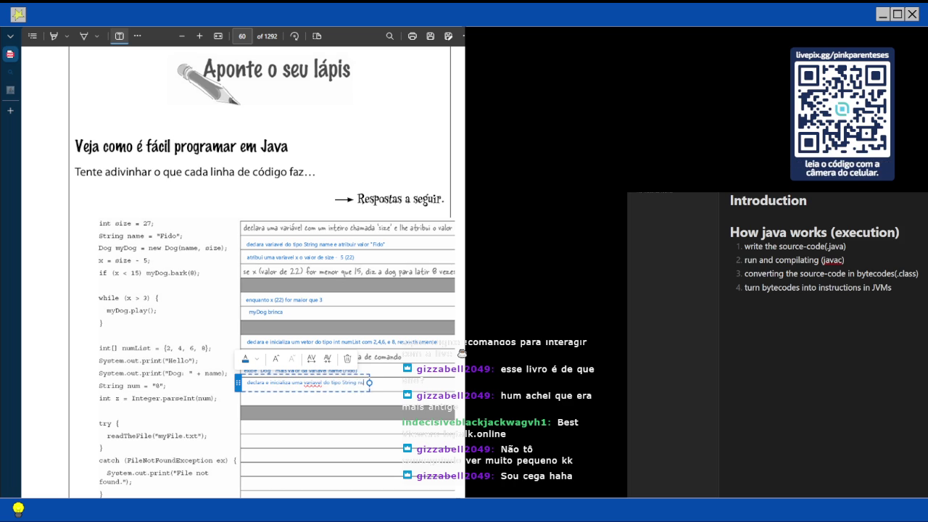
type("m com")
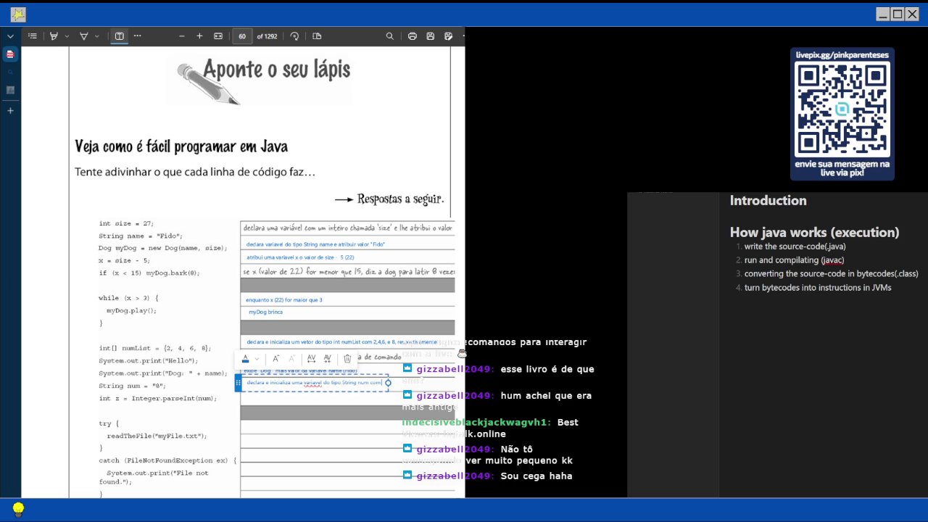
type(" o valor \"8\"")
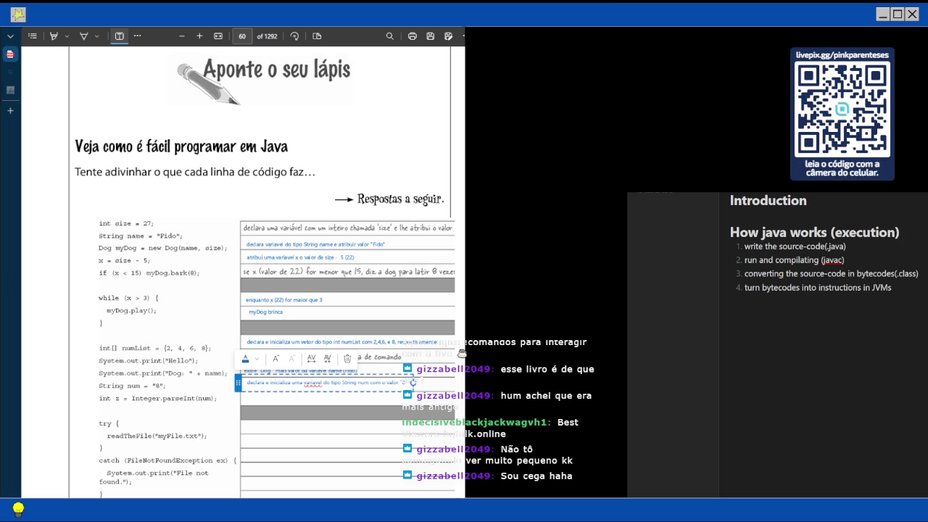
key("Escape")
Note the int z line as declaring an int z holding num converted to int
left_click(246, 396)
type("de")
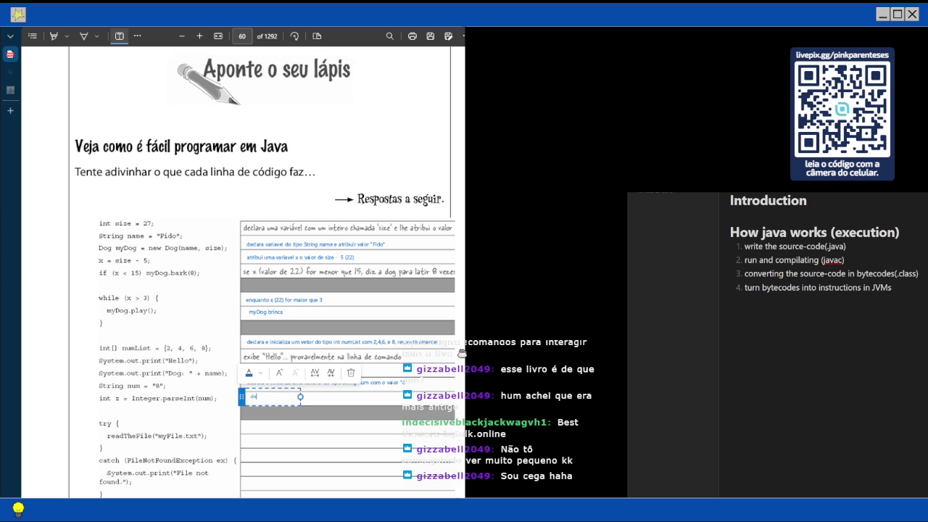
type("clara e in")
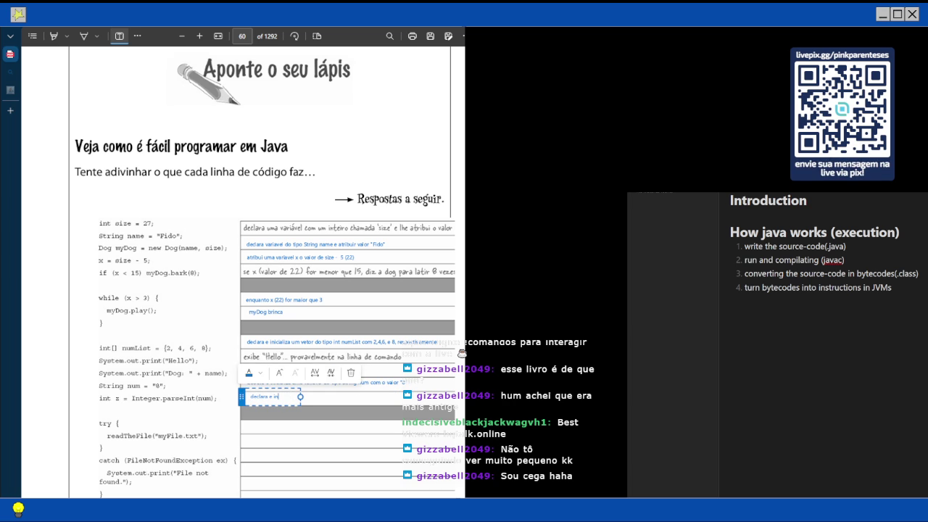
type("icializ")
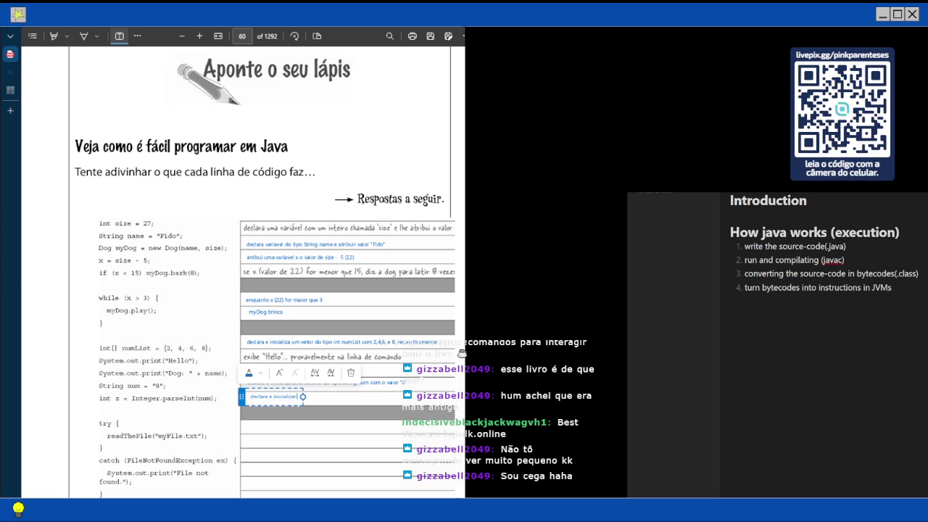
type("ar uma variavel do tipo int d")
type("z como")
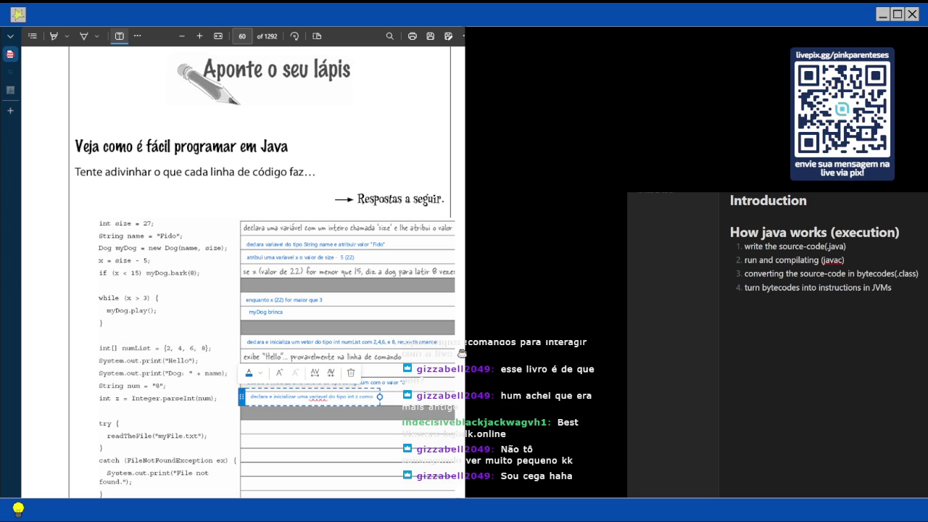
type(" o valor de n")
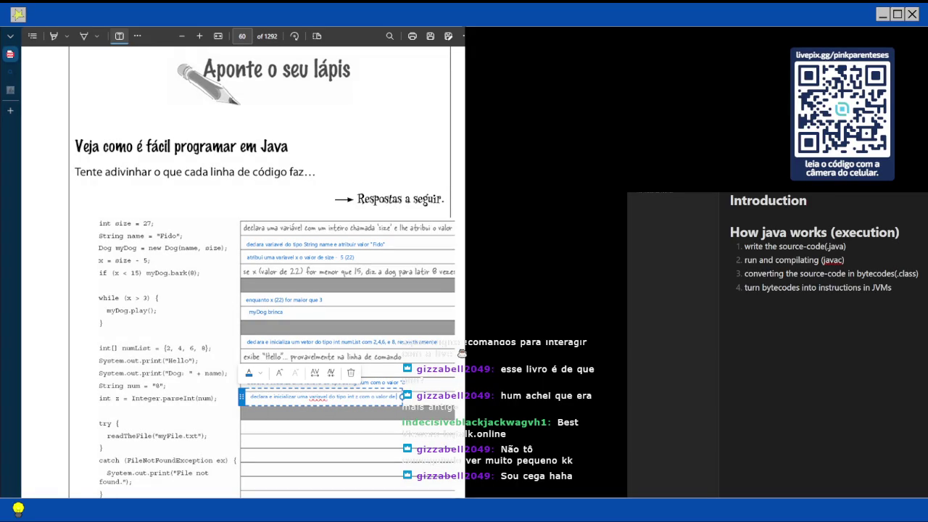
type("u")
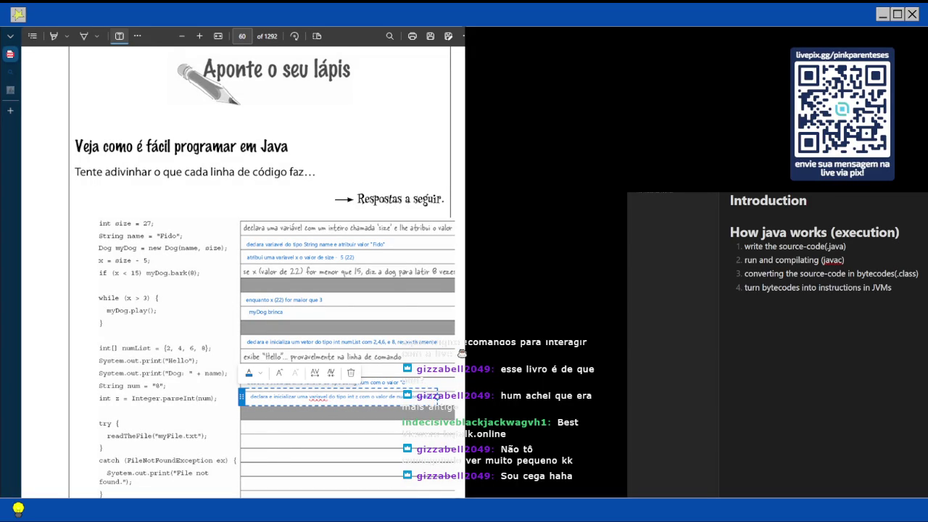
type("m convertido em int")
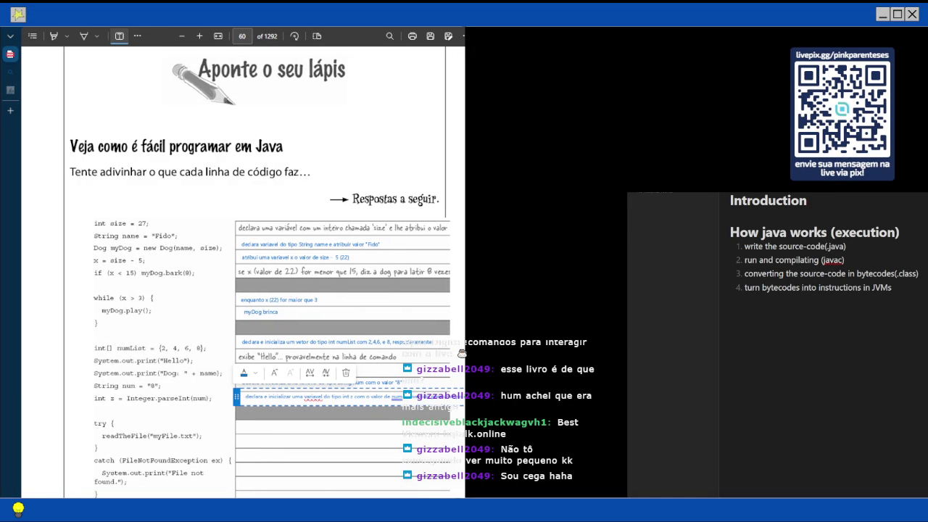
scroll(462, 353, "down", 3)
Add the note 'tenta capturar uma exceção ao ler um arquivo' beside the try line
left_click(461, 353)
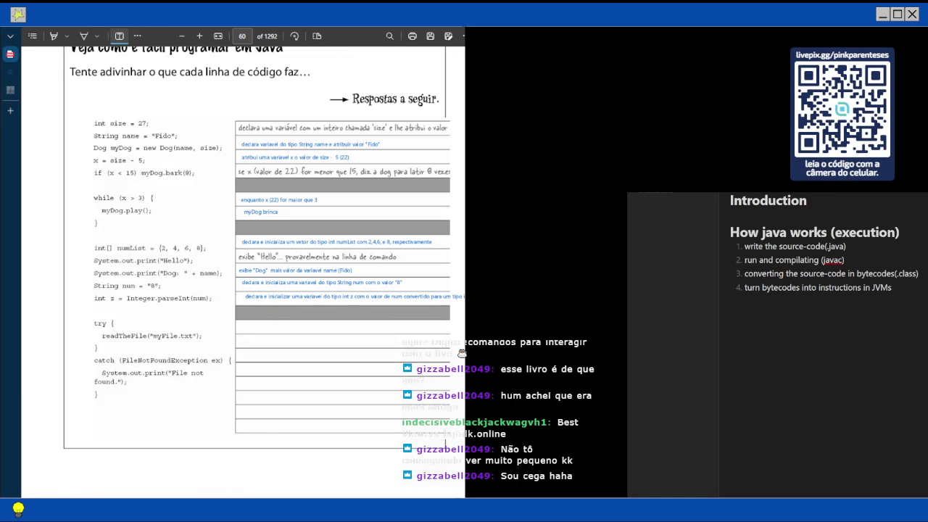
left_click(239, 325)
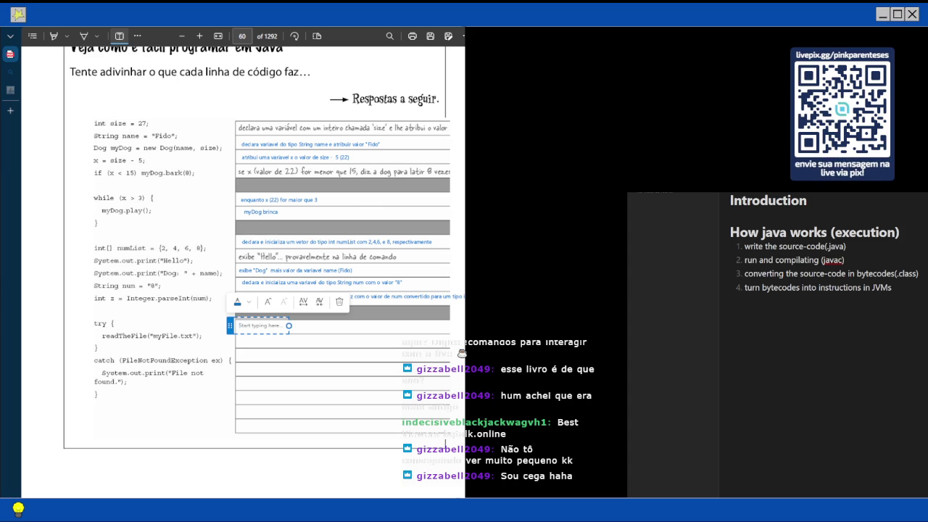
type("tenta")
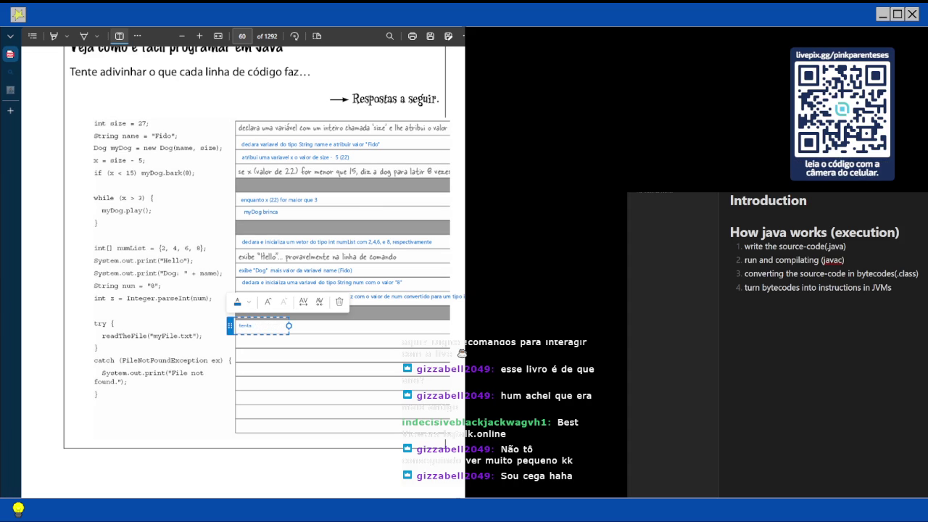
type(" ca")
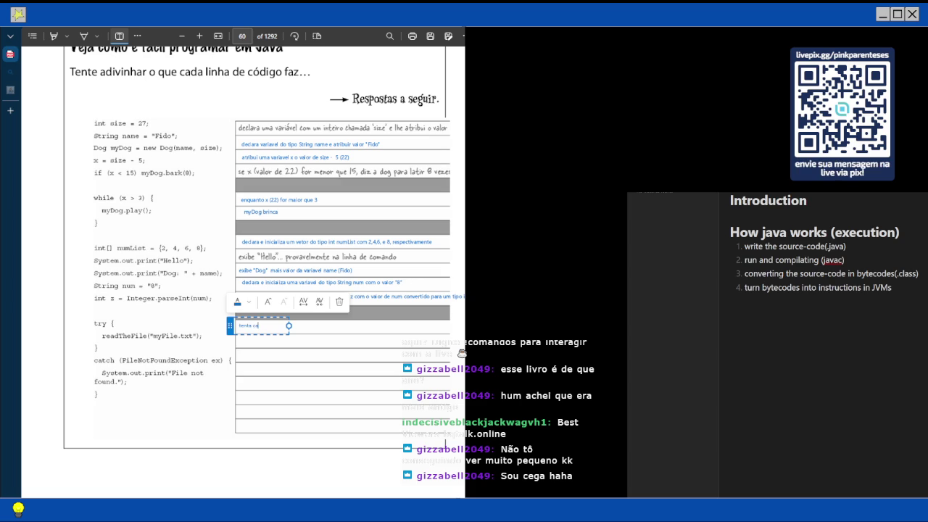
type("ptura")
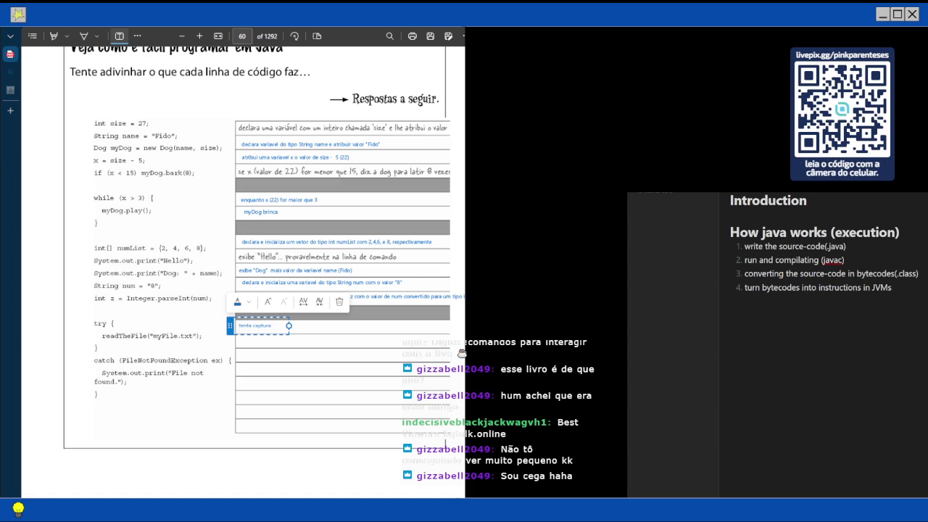
type("ar uma e")
type("xceção")
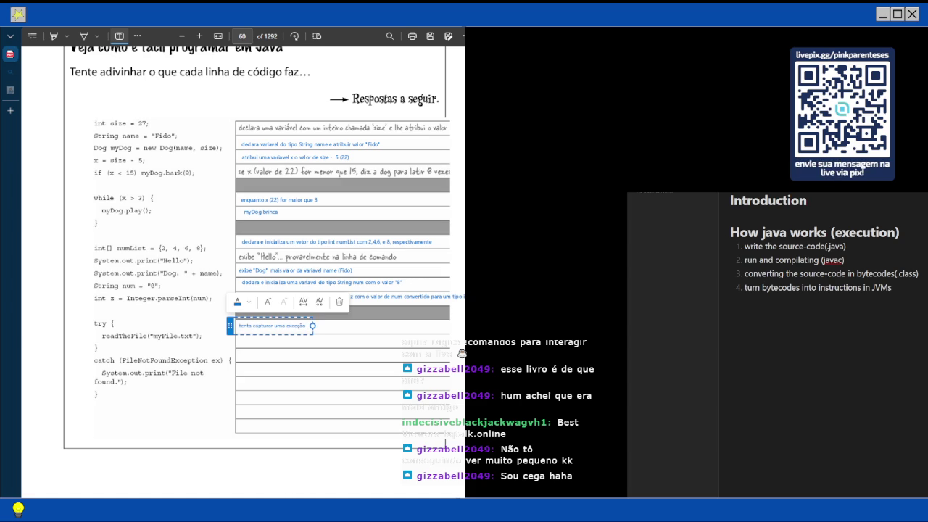
type(", ao ler um arqu")
type("ivo")
key("Escape")
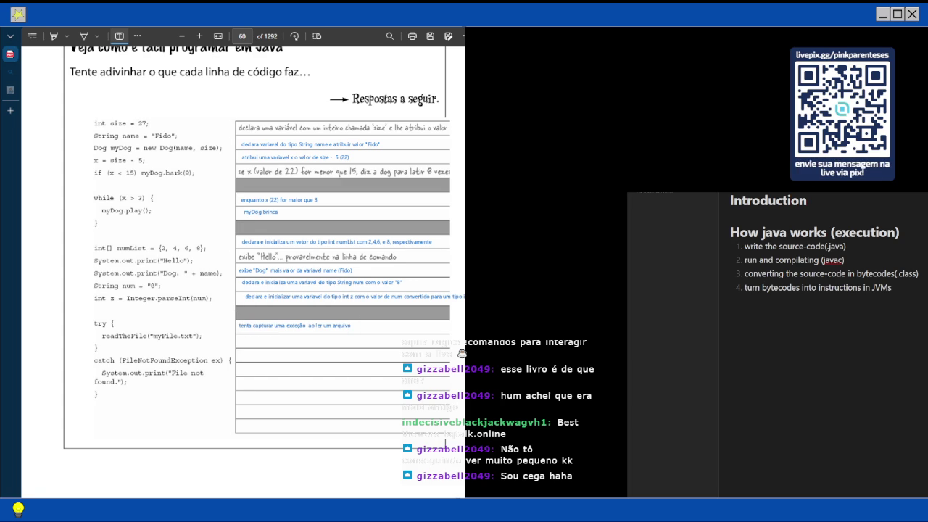
Add the note 'metodo para ler um arquivo' beside the readTheFile line
left_click(243, 341)
type("metodo")
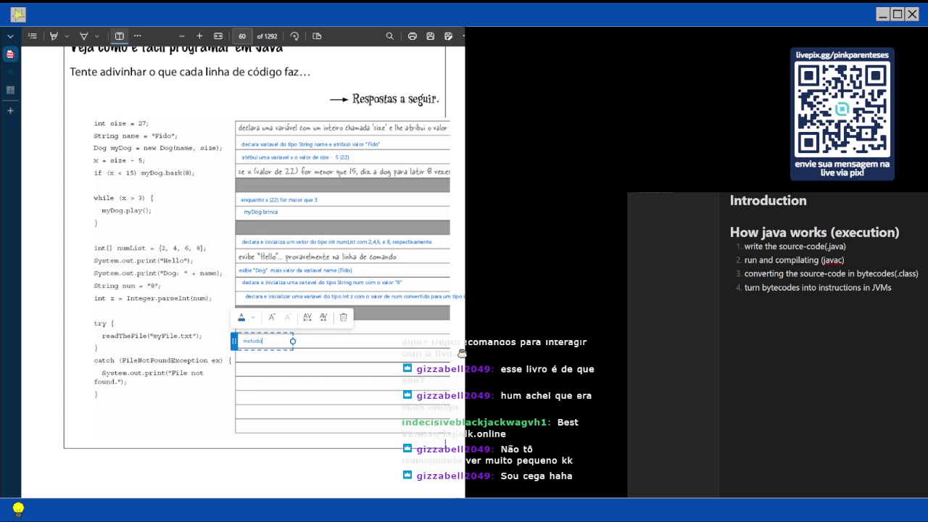
type(" para ler")
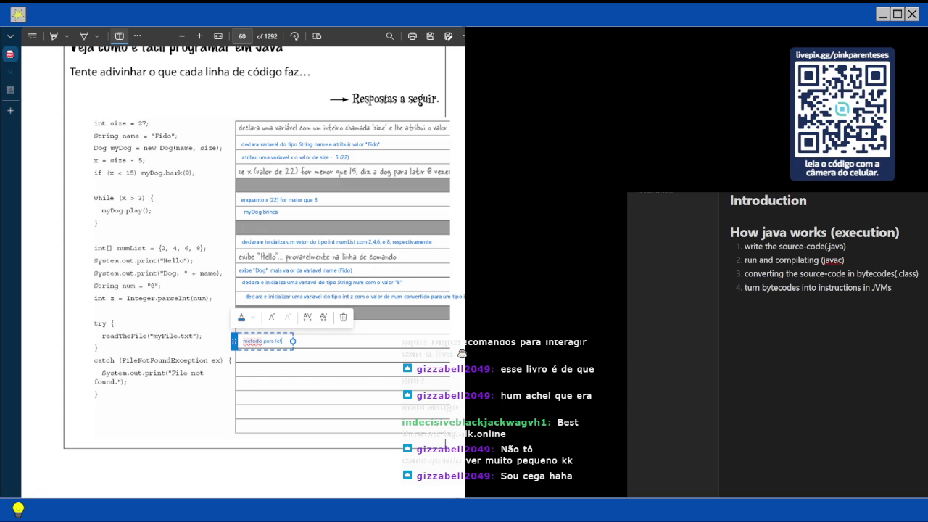
type(" am arquivo")
key("Escape")
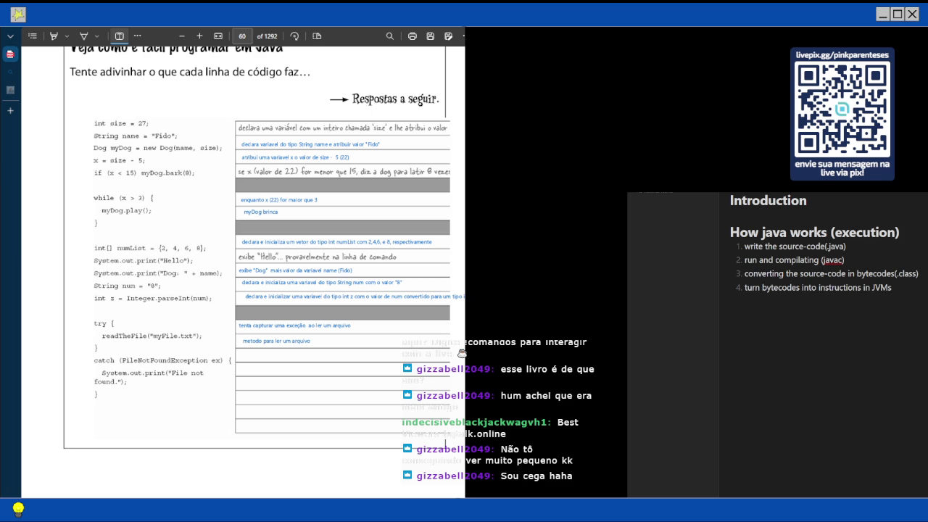
Note beside the catch line: 'verifica se exceção corresponde ao tipo FileNotFoundException'
left_click(240, 356)
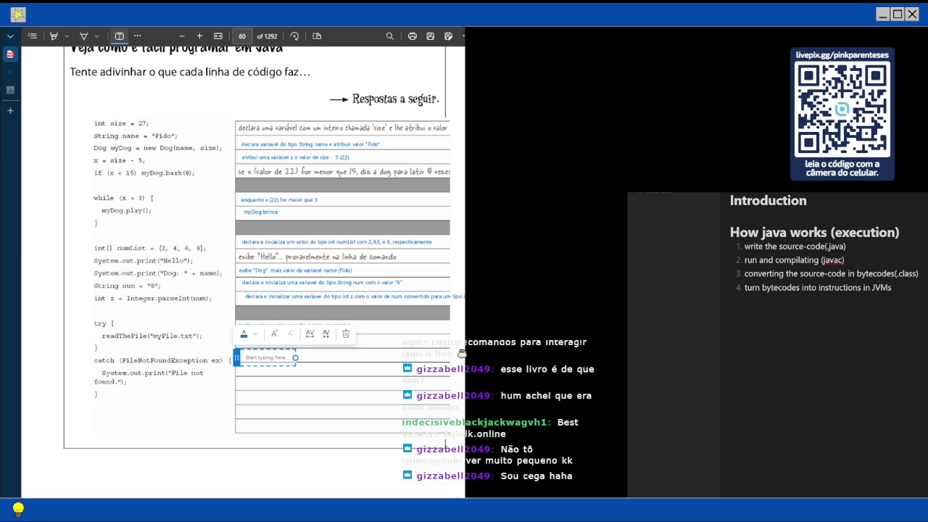
type("verific")
type("a se e")
type("xceçã")
type("o")
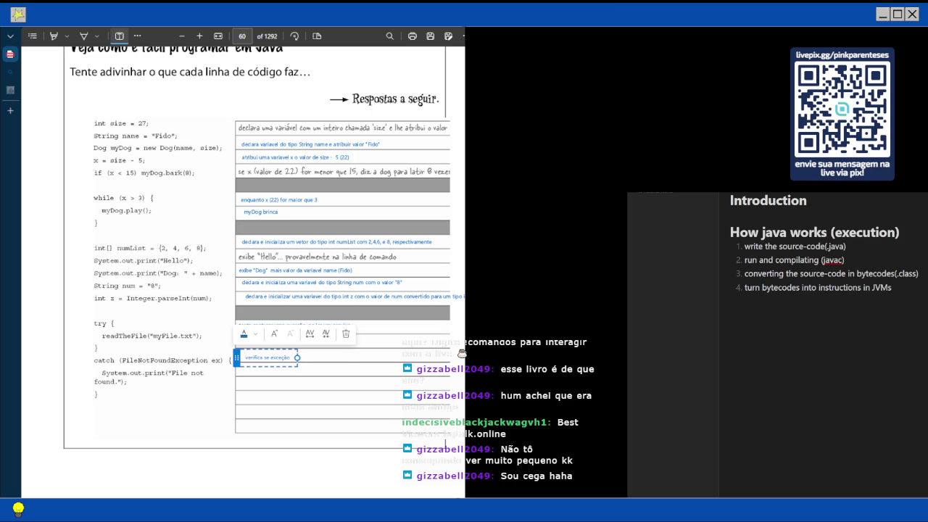
type(" corret")
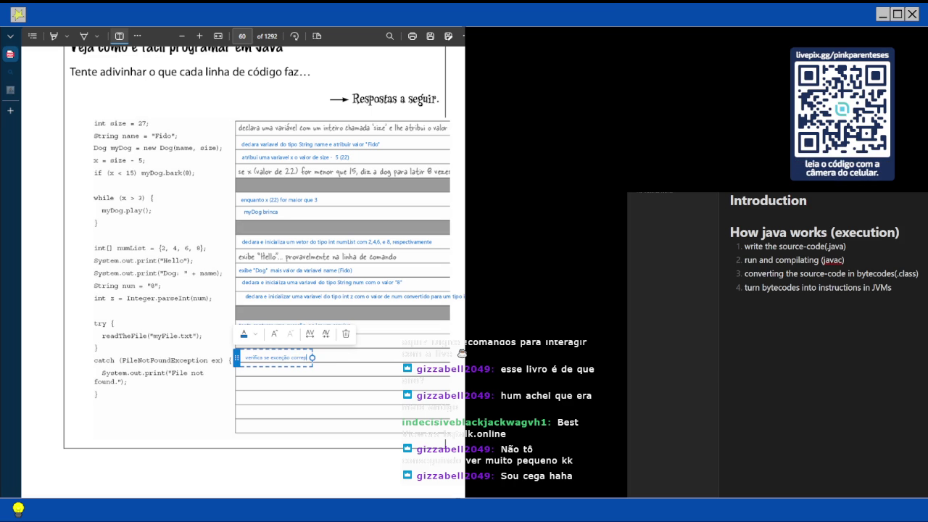
key("BackSpace")
type("nde ao tid")
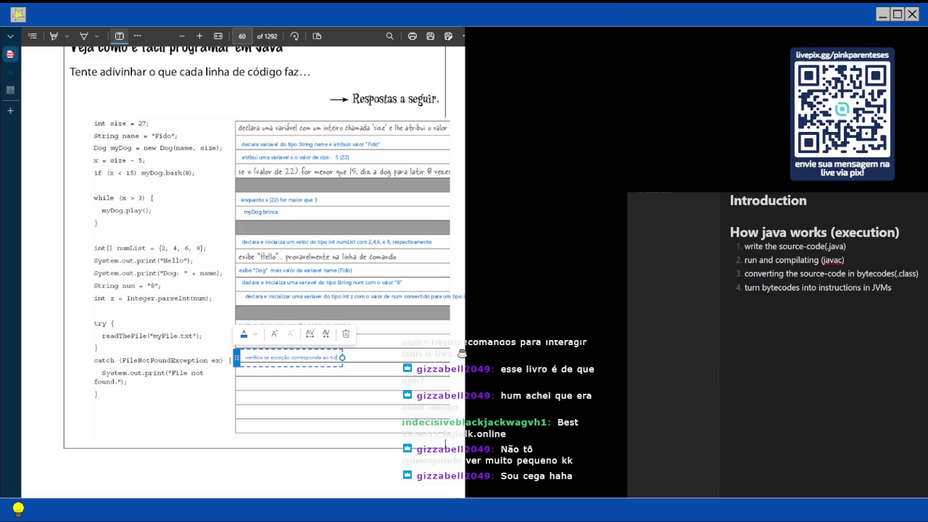
key("BackSpace")
type("p")
type("o FileNotFoundExce")
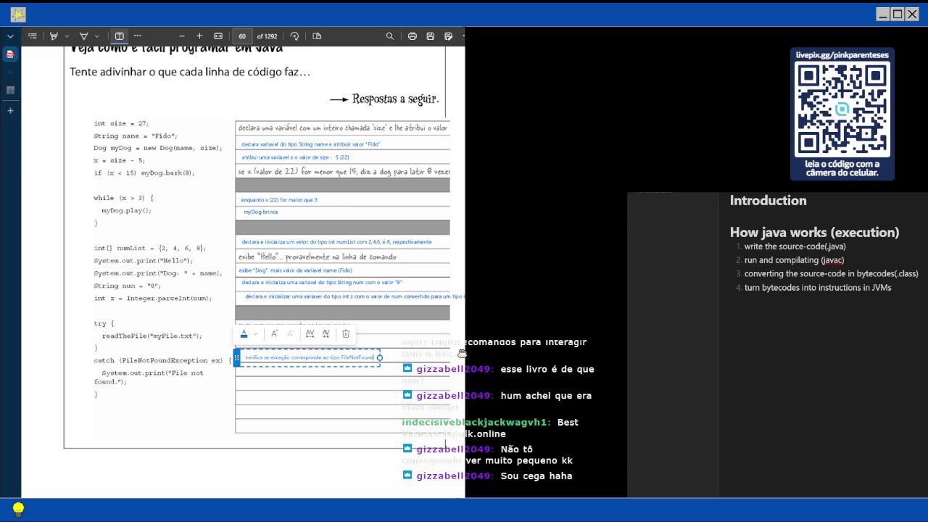
type("p")
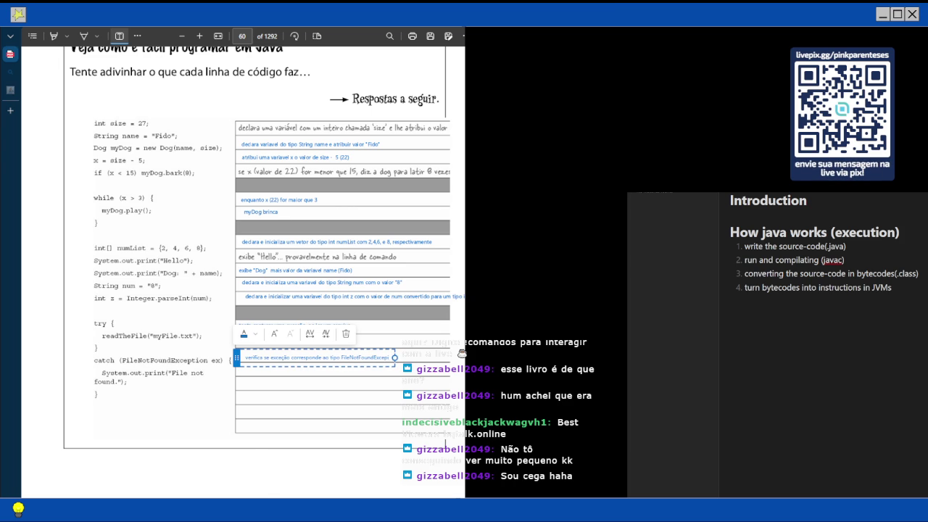
type("tion")
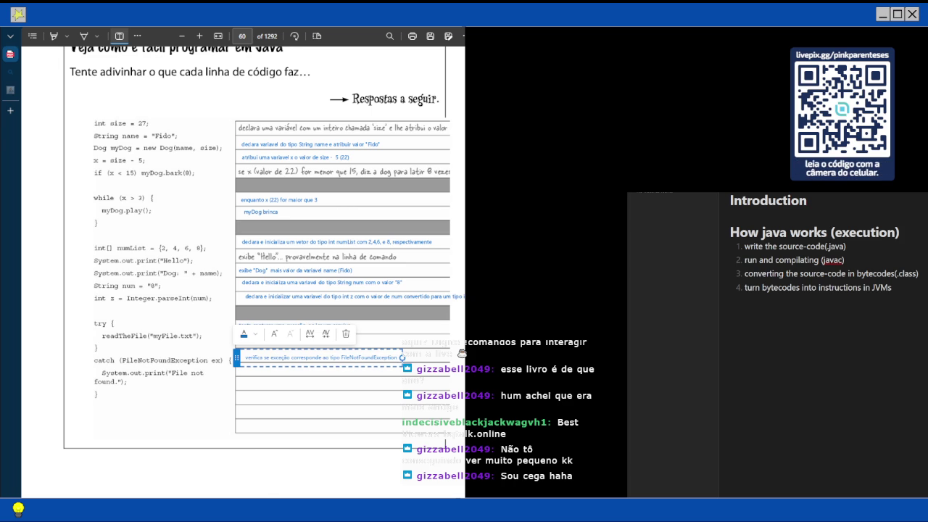
left_click(461, 353)
Add the note 'exibe "File not found"' beside the print line
left_click(243, 370)
type("exib")
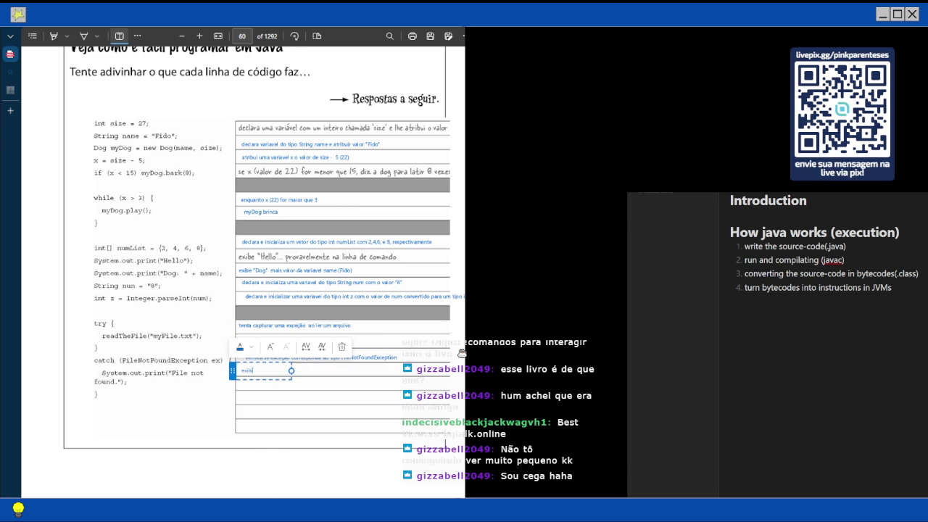
type("e \"File not ")
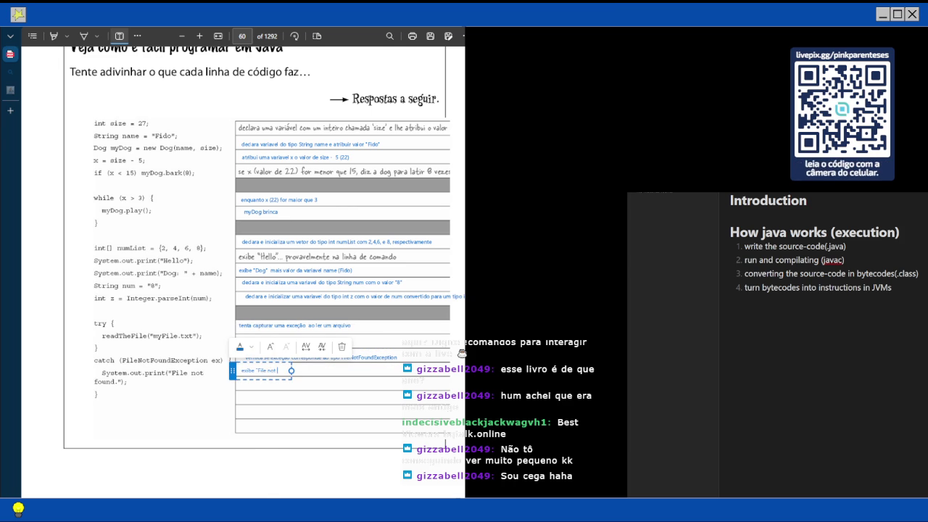
type("found\".\"")
left_click(462, 352)
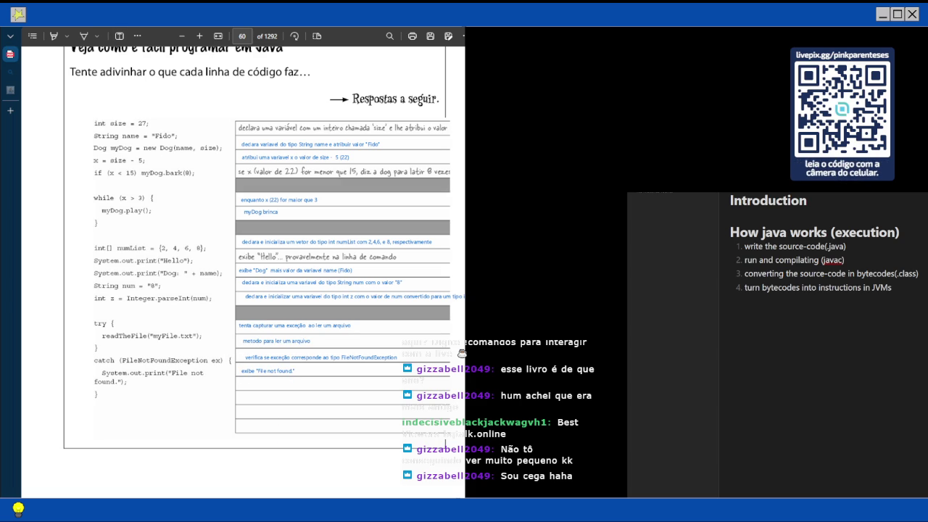
scroll(462, 353, "down", 2)
scroll(461, 353, "down", 15)
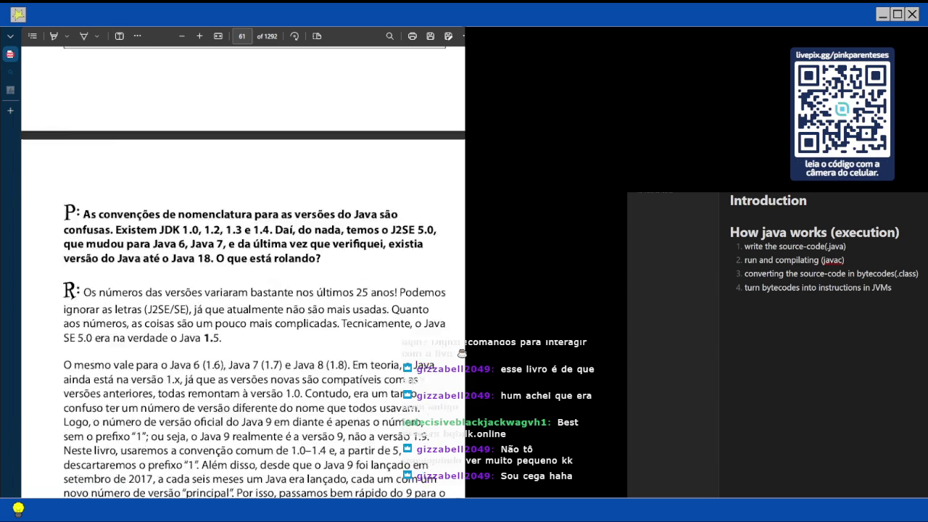
scroll(461, 353, "down", 4)
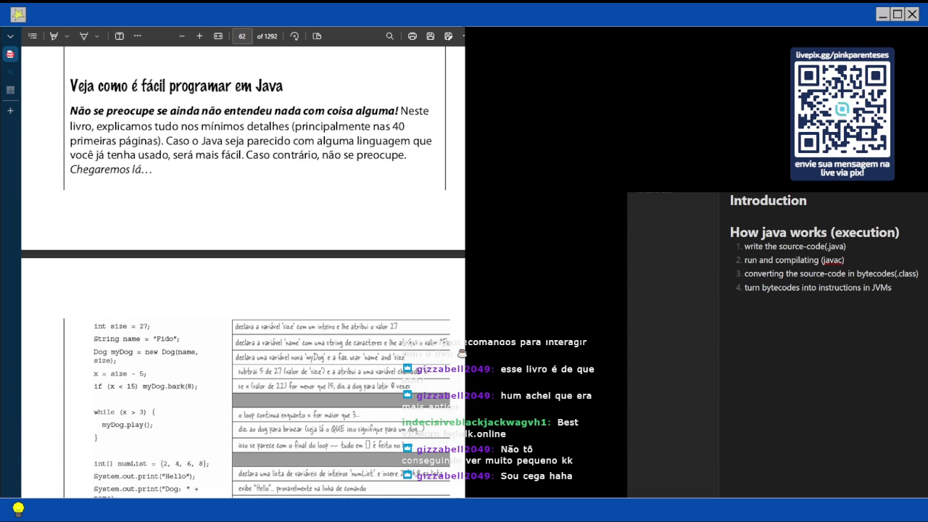
scroll(461, 353, "down", 1)
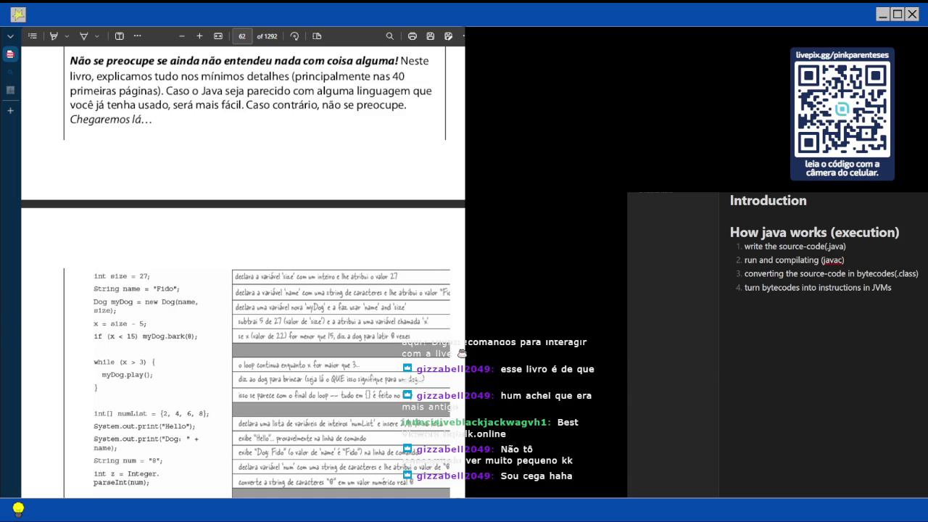
scroll(461, 353, "down", 4)
scroll(461, 353, "up", 4)
scroll(461, 353, "down", 1)
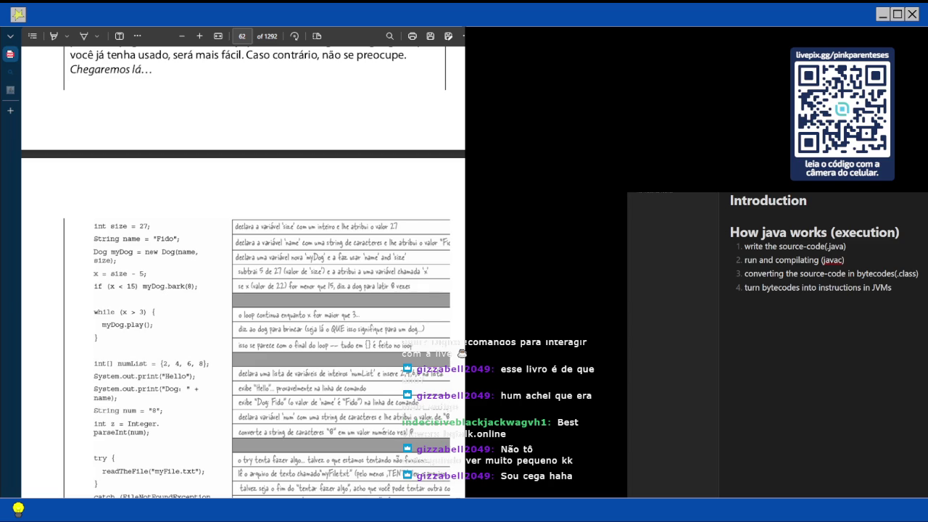
Scroll down to reveal page 62's lower code-table rows, down to the try/catch example
scroll(462, 353, "down", 3)
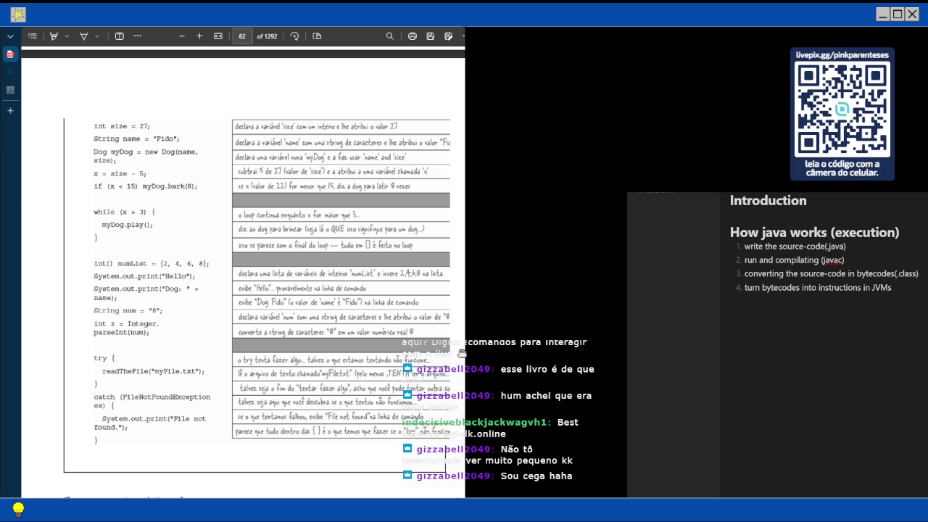
Scroll past the Estrutura do código Java diagram to page 63 and mark the .java extension
scroll(243, 272, "down", 5)
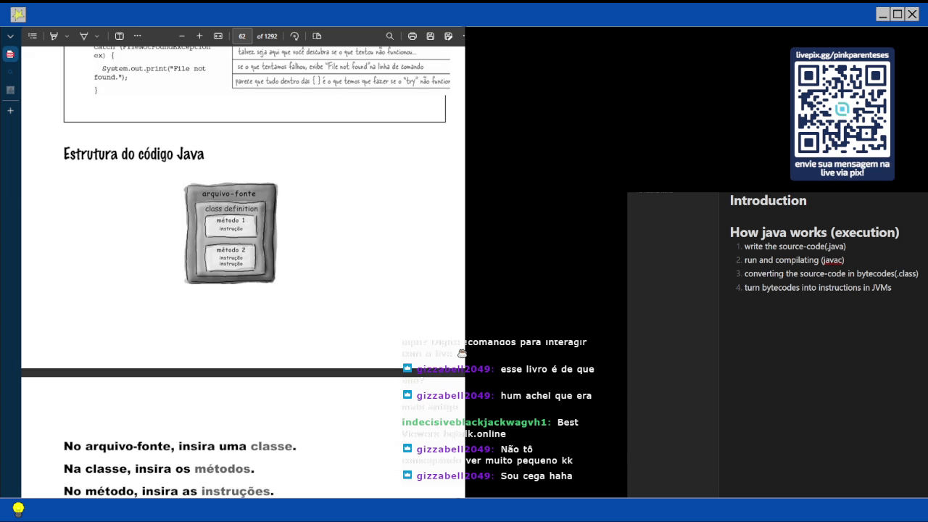
scroll(242, 222, "up", 2)
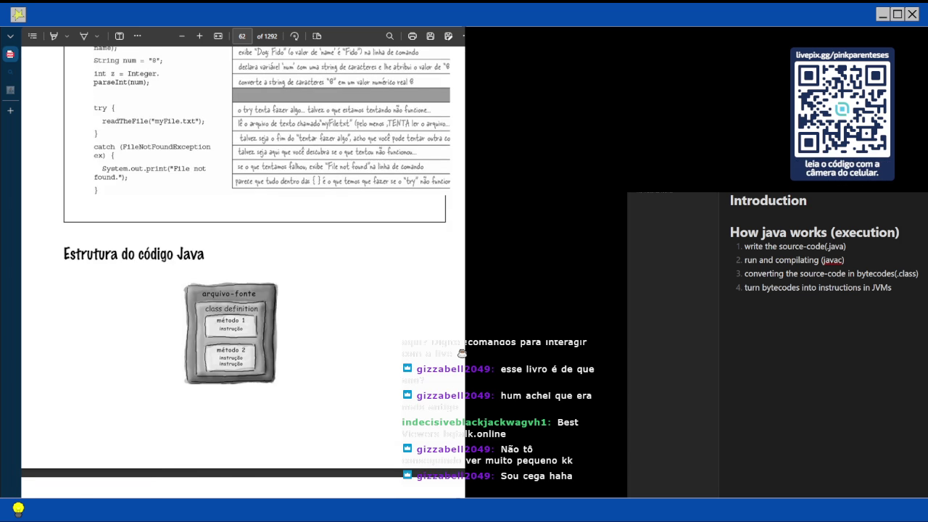
scroll(243, 260, "down", 1)
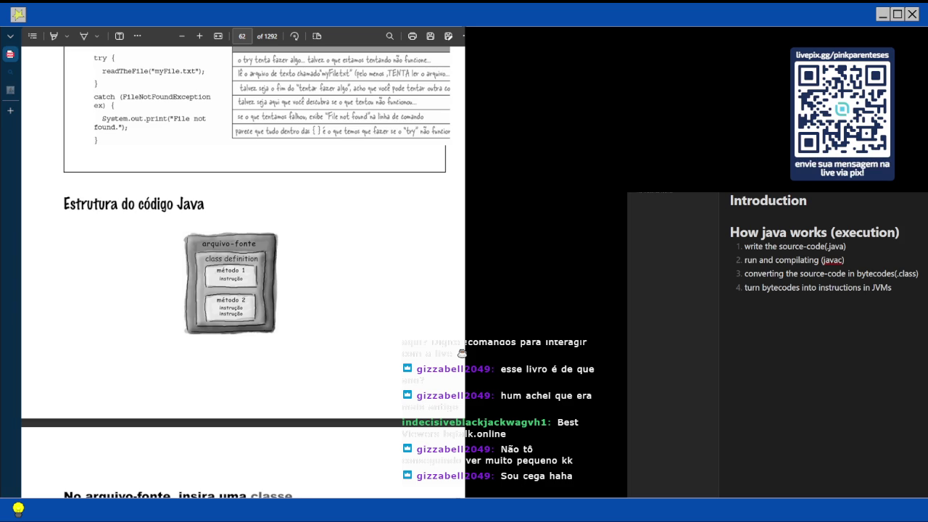
scroll(243, 268, "down", 3)
scroll(243, 268, "down", 2)
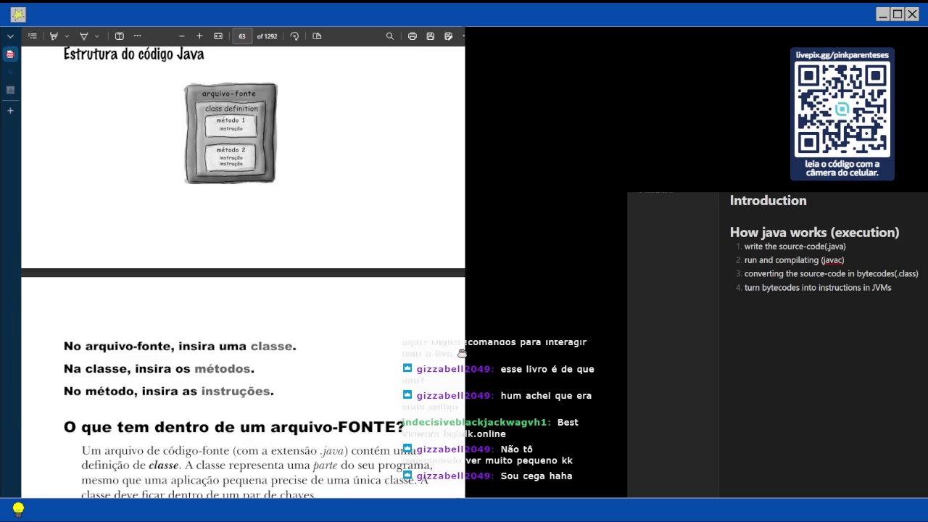
scroll(243, 268, "down", 3)
scroll(243, 271, "down", 3)
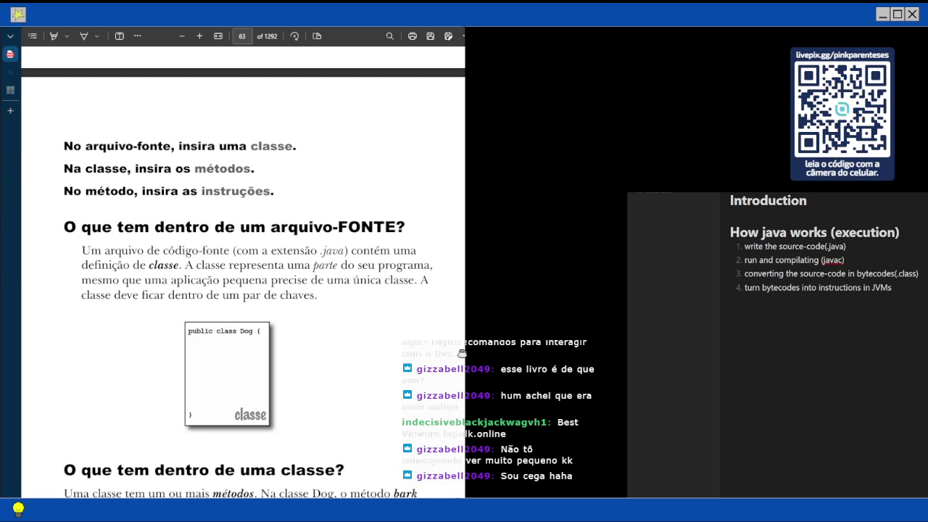
left_click(827, 246)
Scroll down to page 64's 'O que tem dentro de um método?' section with the void bark() example
scroll(243, 272, "down", 3)
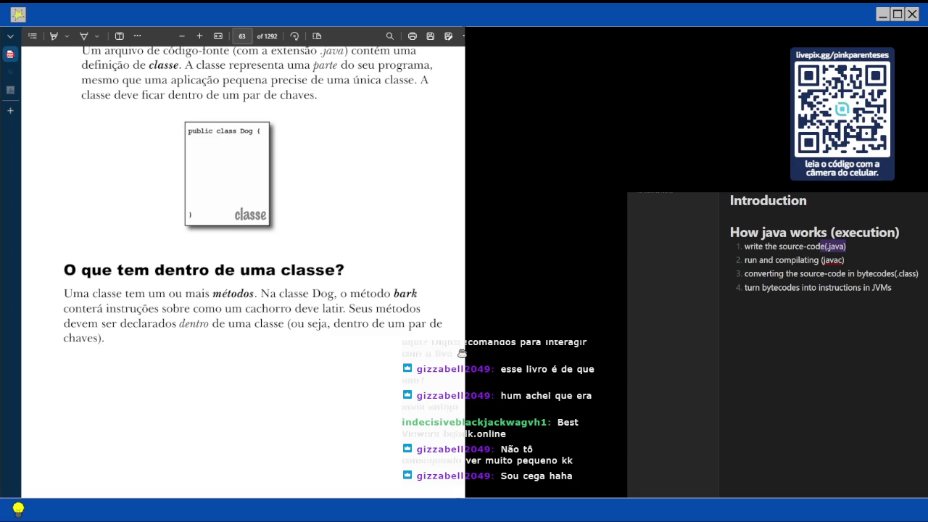
scroll(242, 268, "down", 1)
scroll(243, 268, "down", 5)
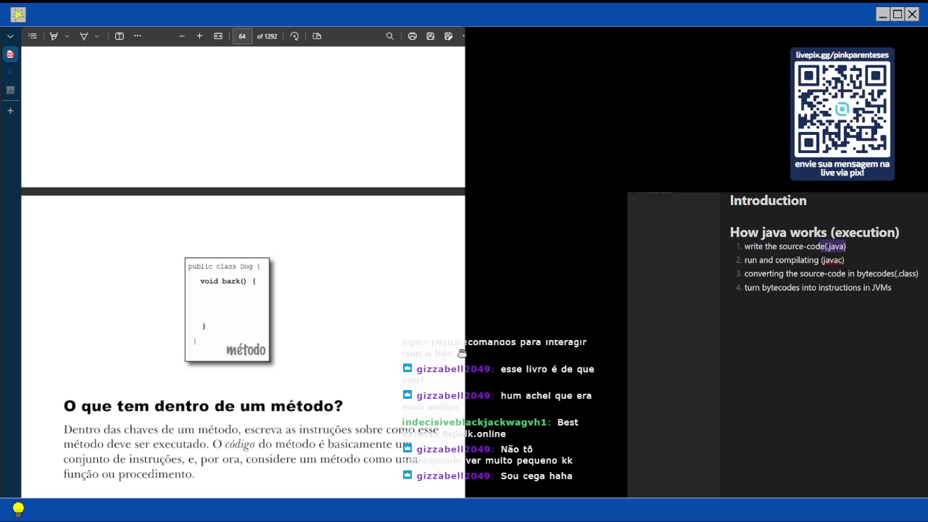
Scroll through page 64 down to page 65's 'Estrutura anatômica de uma classe' MyFirstApp diagram
scroll(243, 272, "down", 3)
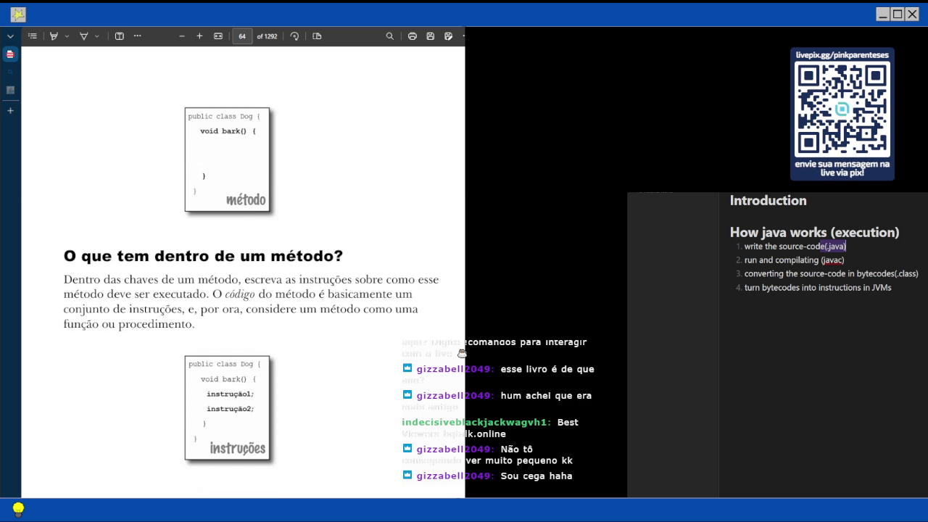
scroll(242, 272, "down", 1)
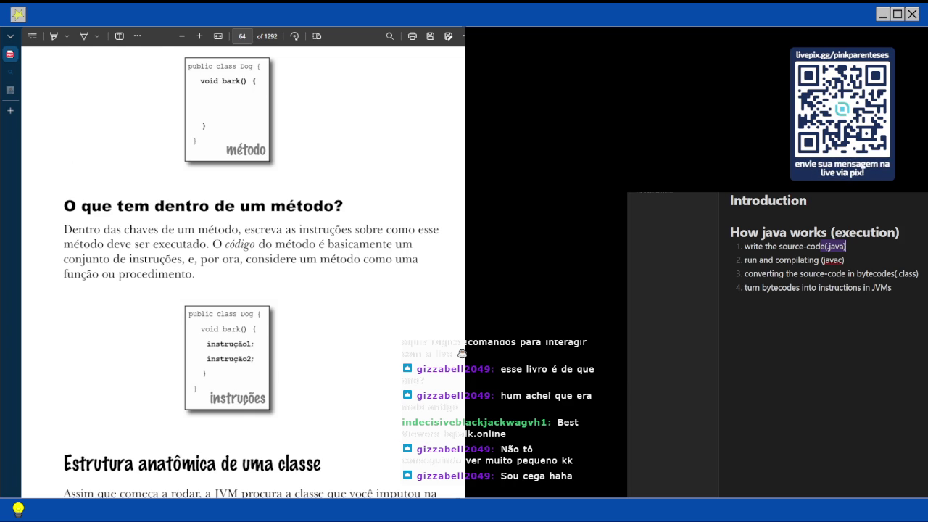
scroll(242, 268, "down", 3)
scroll(243, 268, "down", 3)
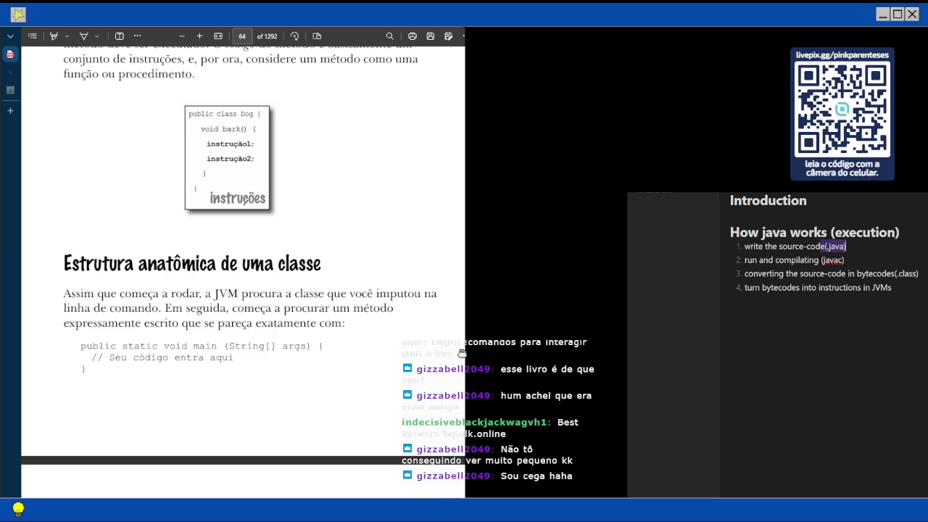
scroll(461, 353, "down", 3)
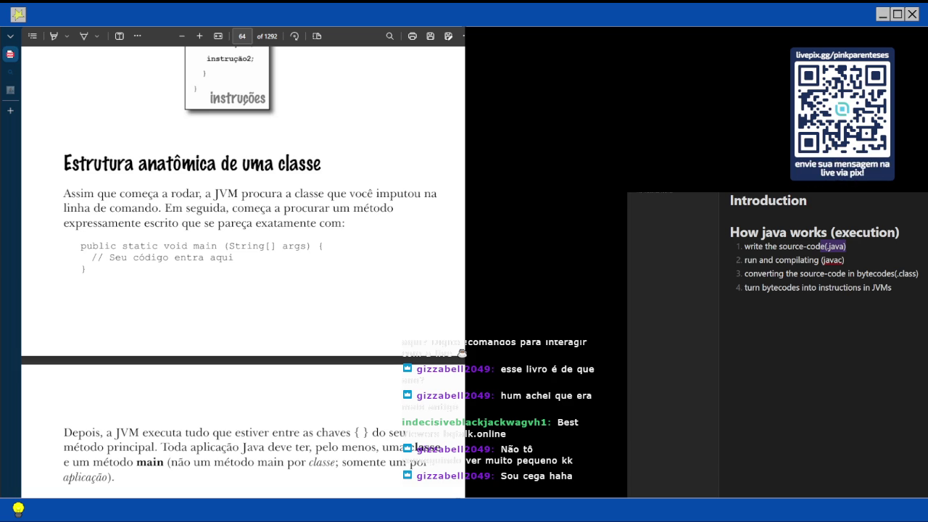
scroll(243, 261, "down", 1)
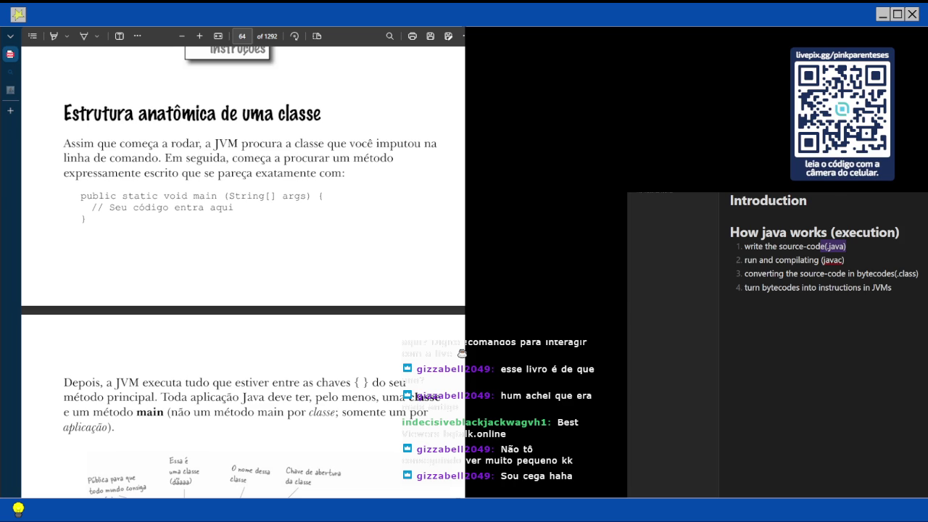
scroll(461, 353, "down", 2)
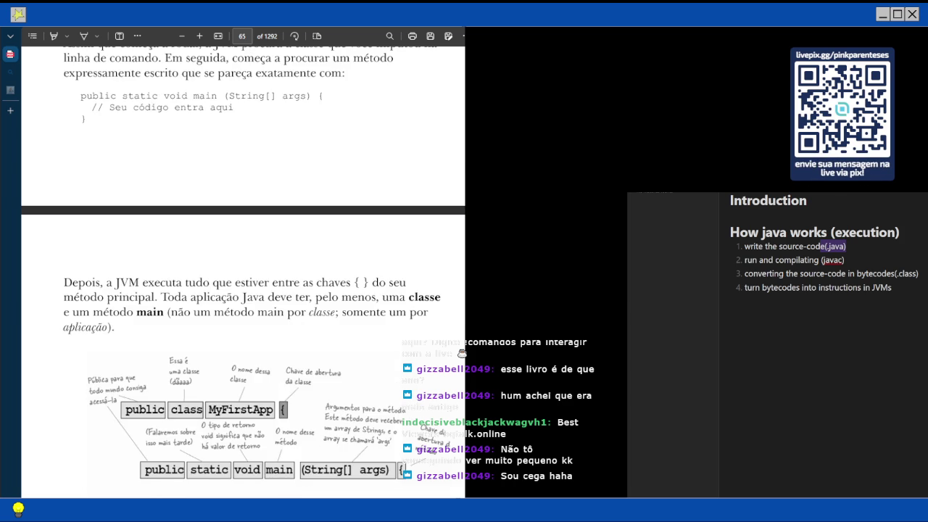
Bring page 65's annotated main() diagram into view and zoom in to read it
scroll(462, 353, "down", 1)
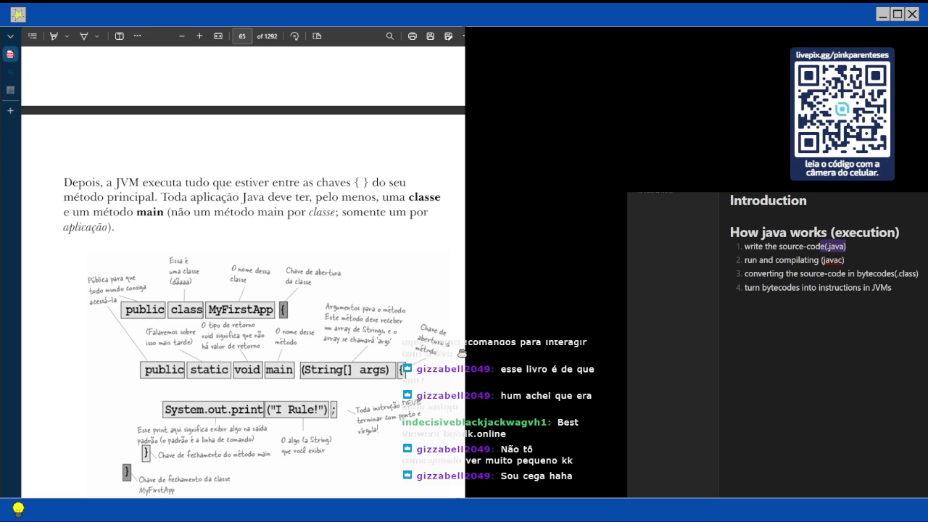
scroll(461, 354, "down", 1)
scroll(462, 354, "down", 1)
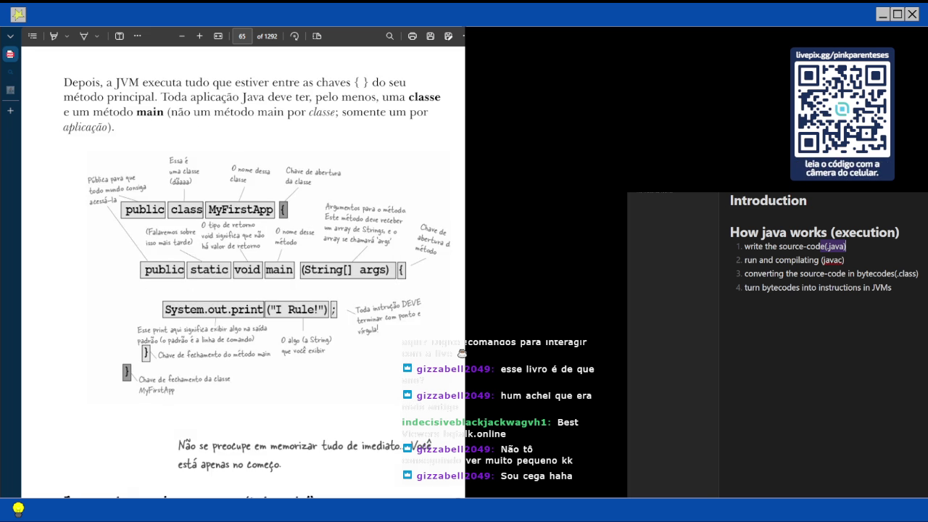
left_click(199, 35)
scroll(462, 354, "right", 2)
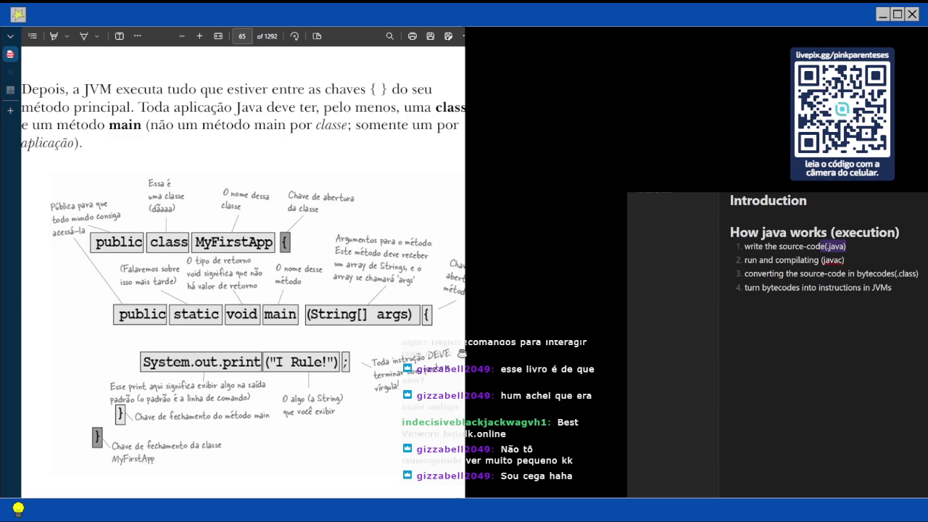
Pan across the MyFirstApp diagram, then move down to the note beneath it
scroll(461, 352, "right", 1)
scroll(462, 353, "right", 1)
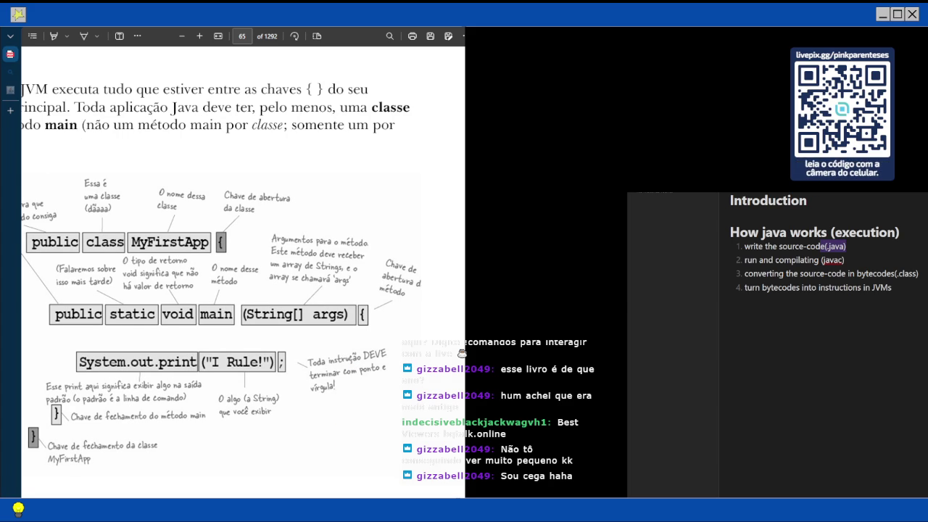
scroll(461, 353, "left", 2)
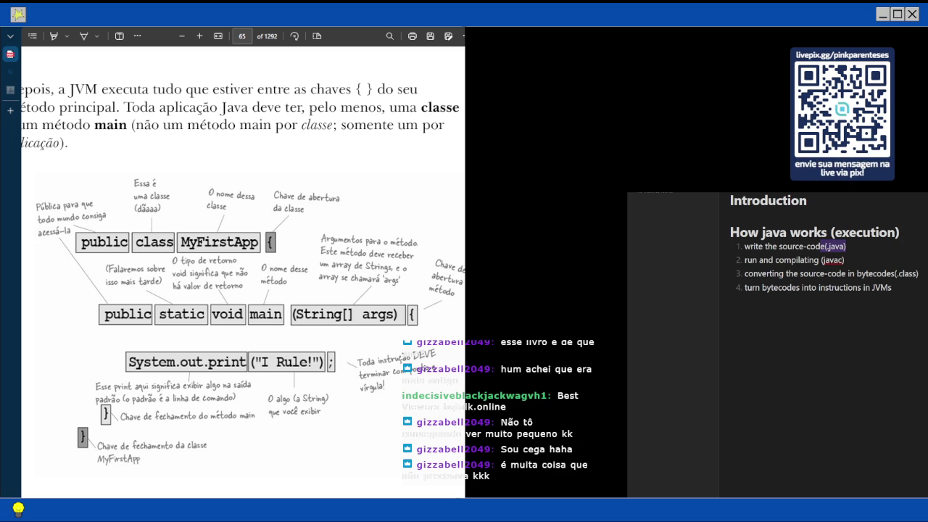
scroll(242, 271, "down", 2)
scroll(243, 271, "down", 1)
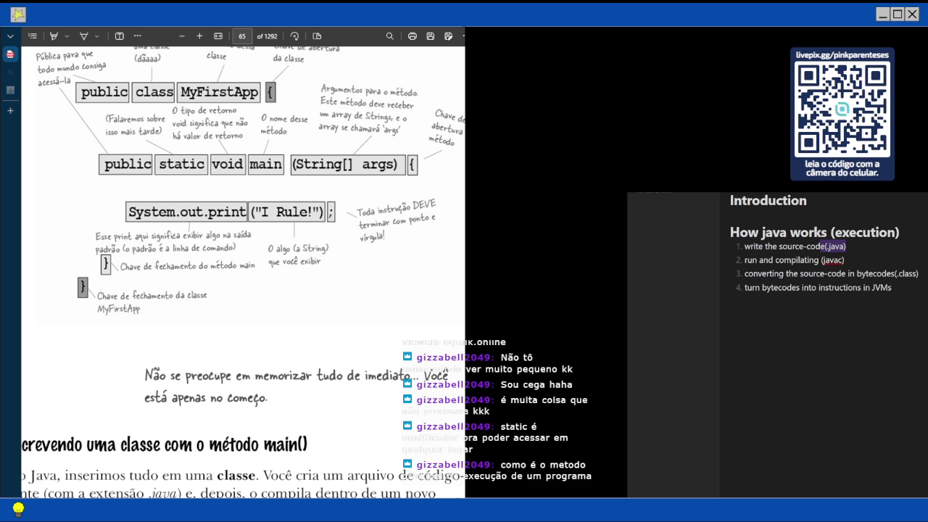
Nudge page 65 to show the 'Escrevendo uma classe com o método main()' opening text
scroll(243, 261, "up", 2)
scroll(243, 261, "down", 3)
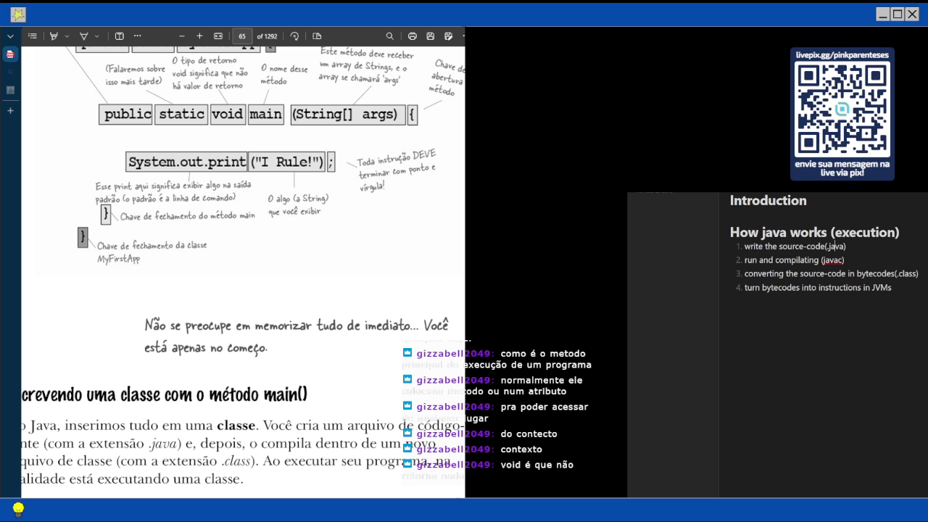
Scroll down to the 'Escrevendo uma classe com o método main()' heading on page 65
scroll(243, 265, "down", 1)
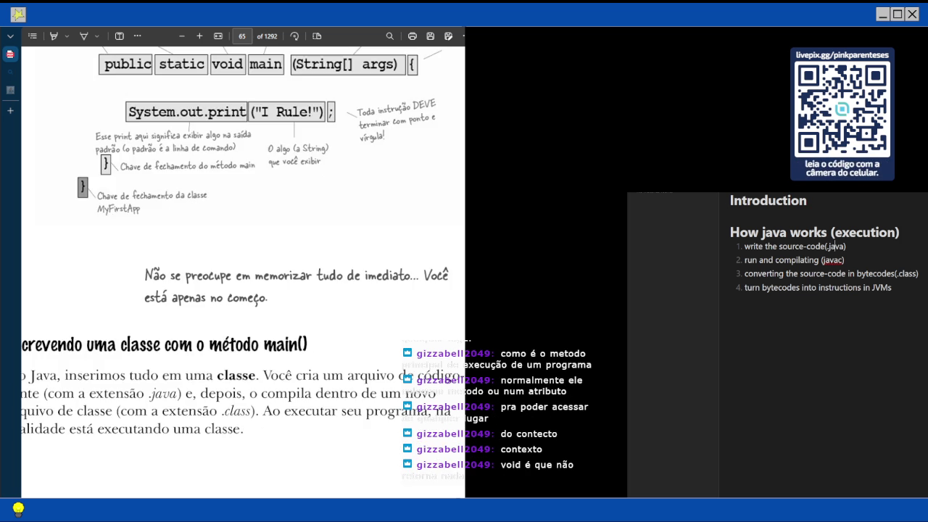
scroll(243, 265, "down", 2)
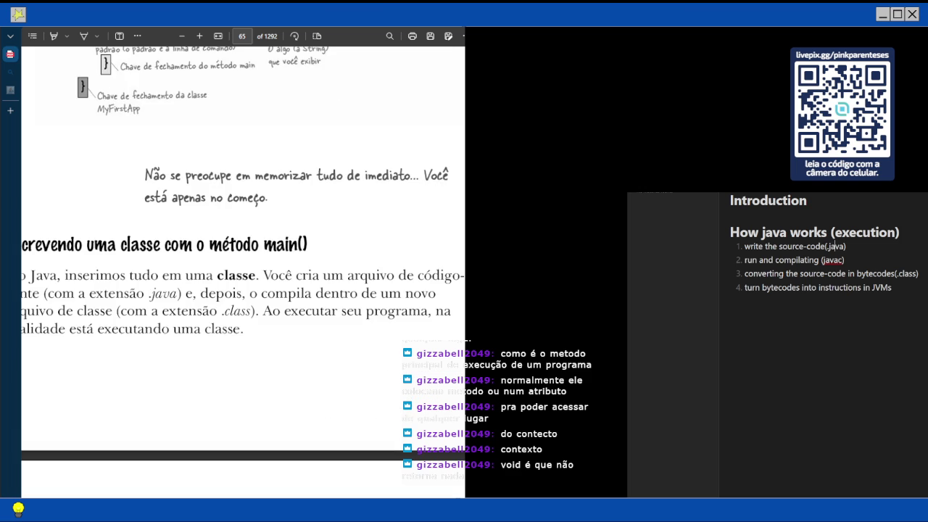
scroll(242, 266, "left", 2)
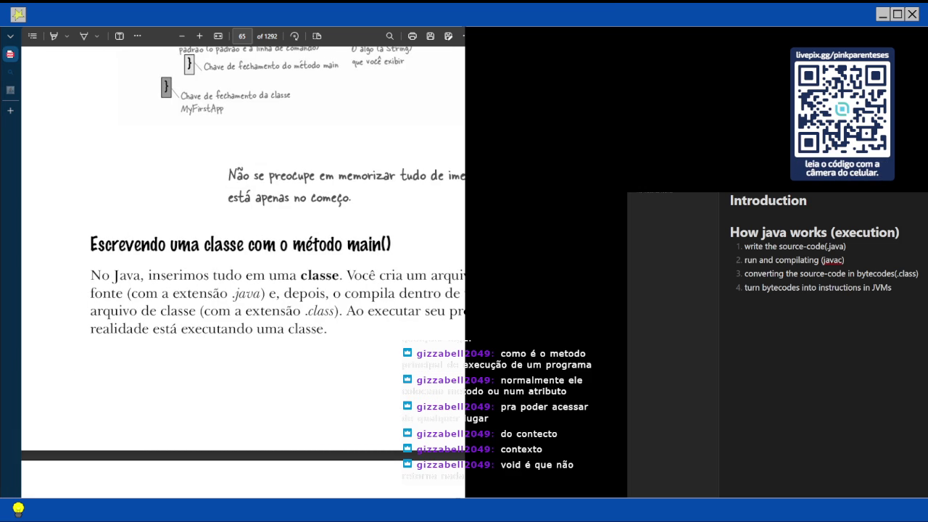
scroll(243, 265, "right", 1)
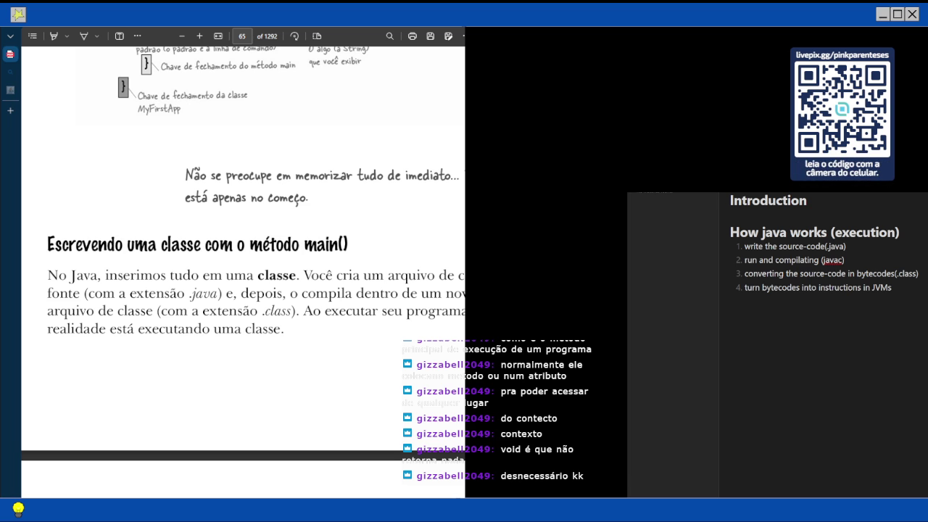
Briefly highlight 'main()' and 'método main' in the heading, then clear the selections
left_click_drag(338, 244, 348, 244)
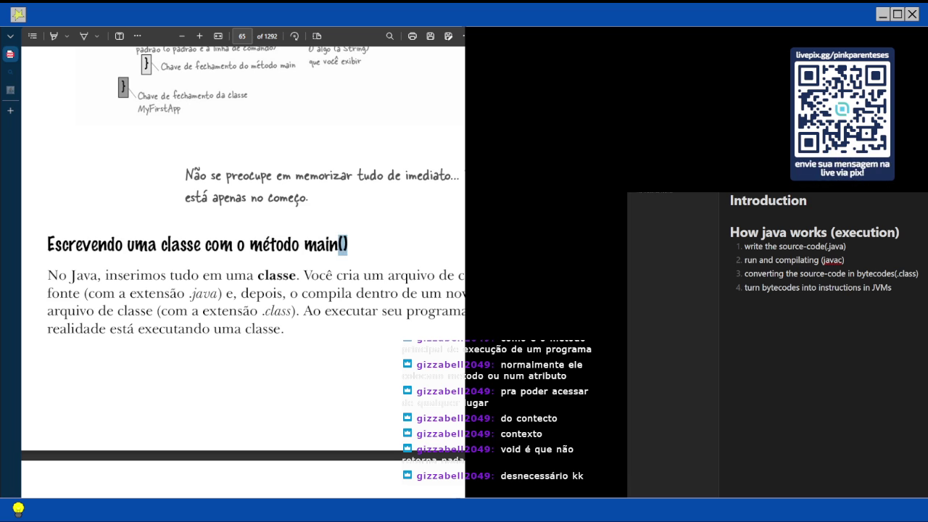
key("Escape")
left_click_drag(292, 244, 317, 244)
key("Escape")
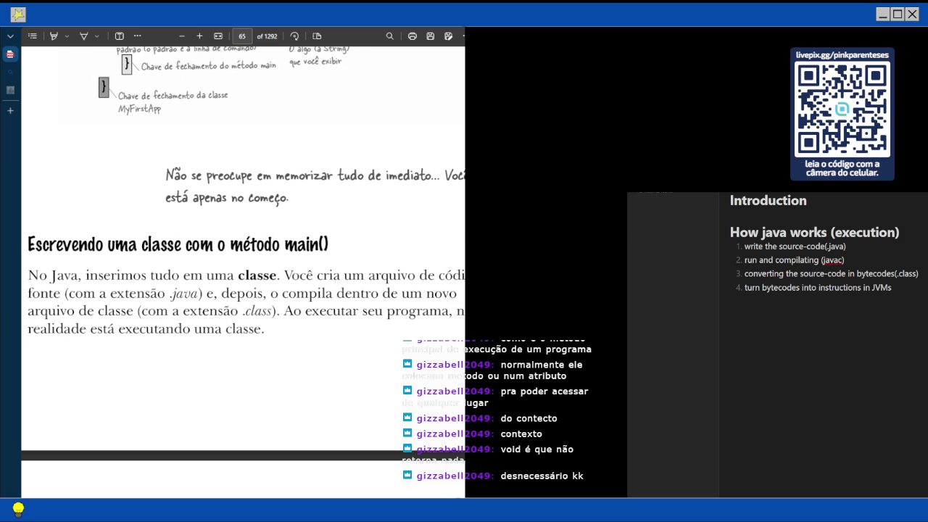
Read across the section and continue down to the top of page 66
scroll(243, 254, "right", 1)
scroll(242, 254, "left", 1)
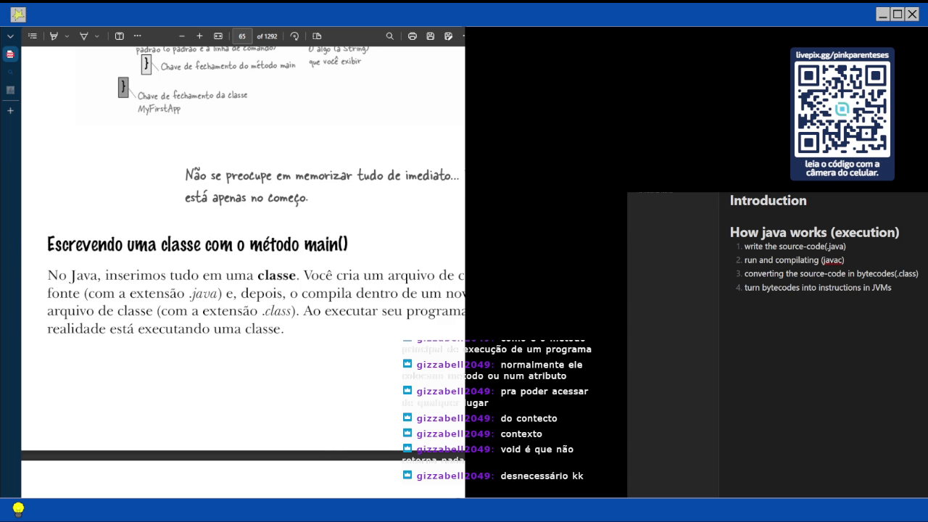
scroll(242, 253, "right", 5)
scroll(243, 254, "left", 4)
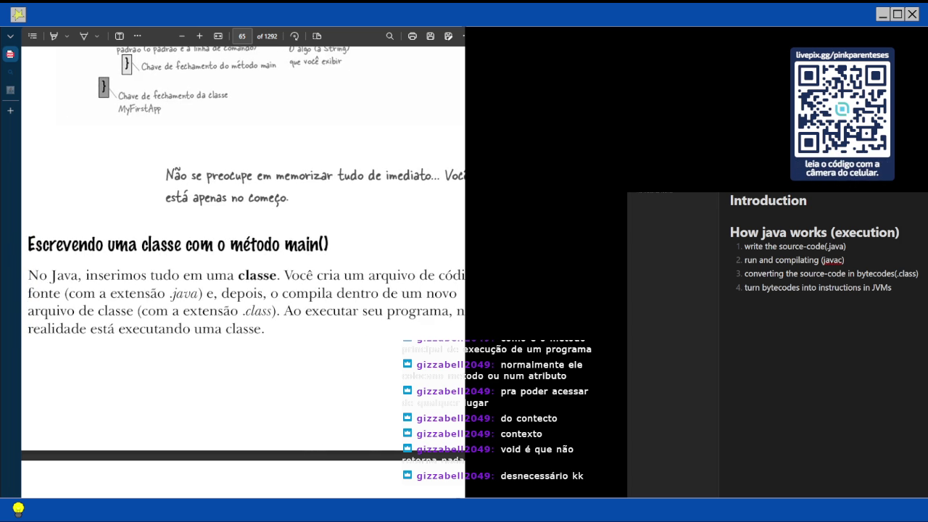
scroll(242, 272, "down", 3)
scroll(243, 282, "right", 2)
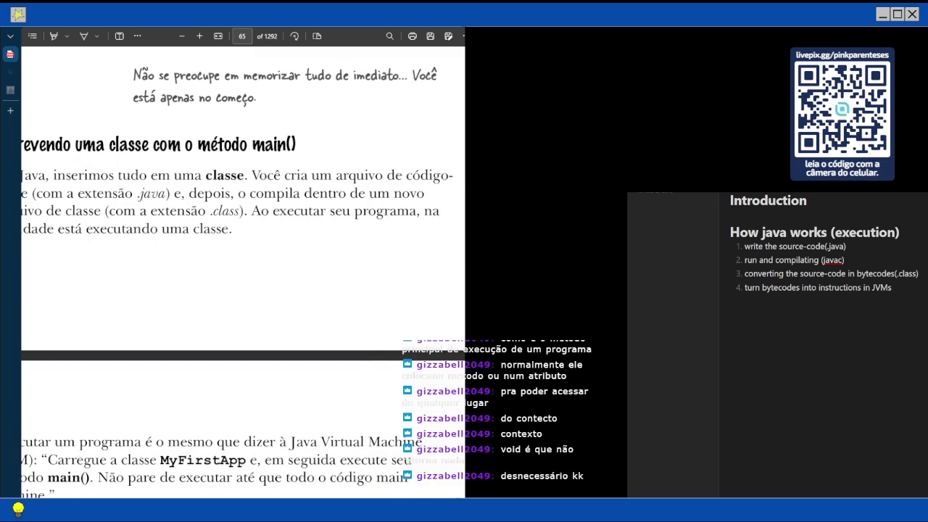
scroll(243, 273, "right", 1)
scroll(242, 283, "left", 2)
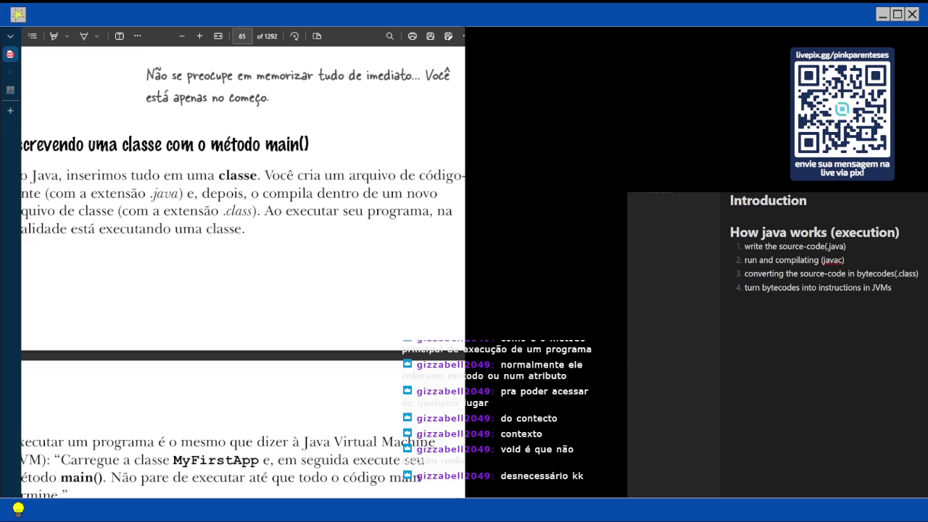
scroll(243, 283, "left", 2)
scroll(243, 283, "right", 2)
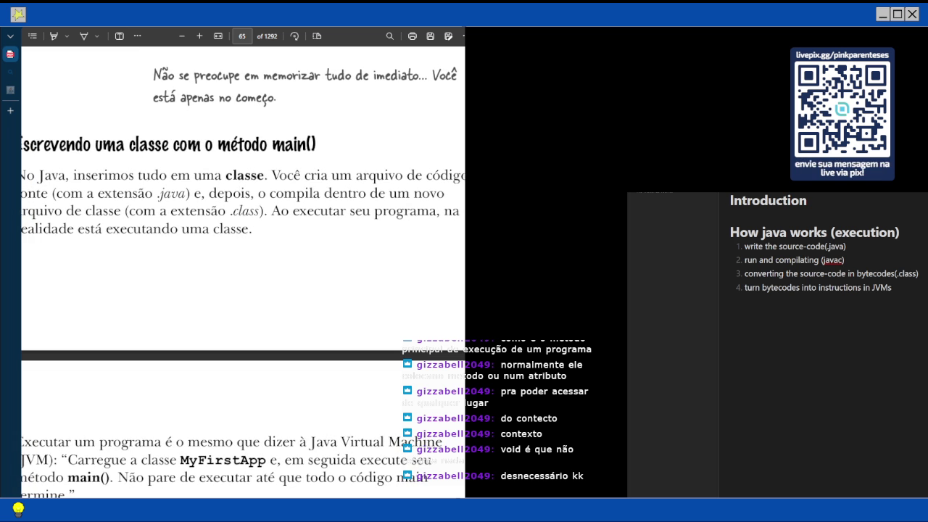
scroll(243, 283, "left", 5)
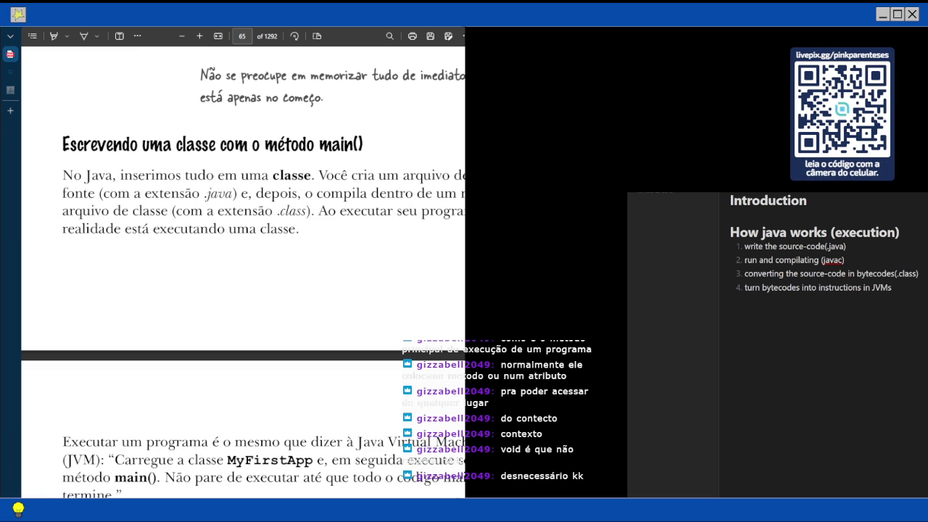
scroll(248, 282, "right", 3)
scroll(243, 272, "down", 3)
scroll(243, 272, "right", 2)
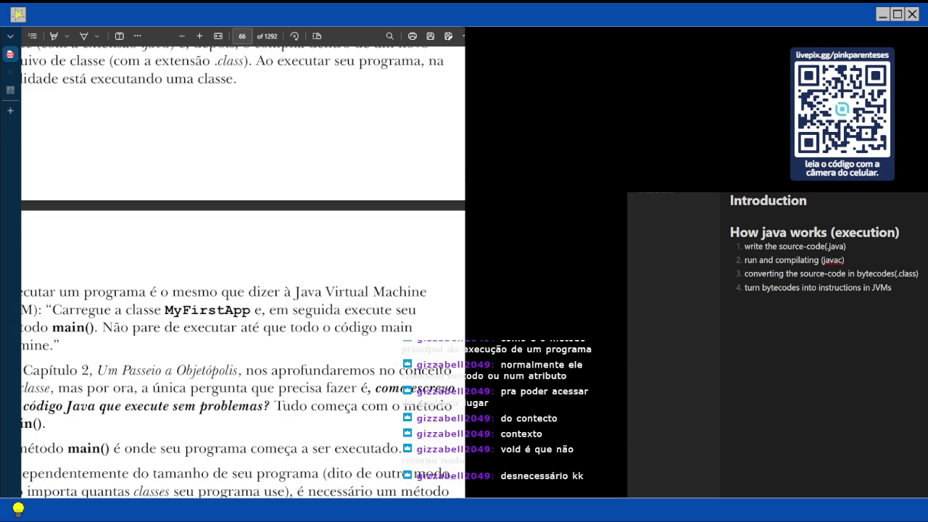
Move down page 66 to show the full main() explanation through 'main() para dar o pontapé inicial'
scroll(243, 272, "left", 4)
scroll(243, 272, "right", 3)
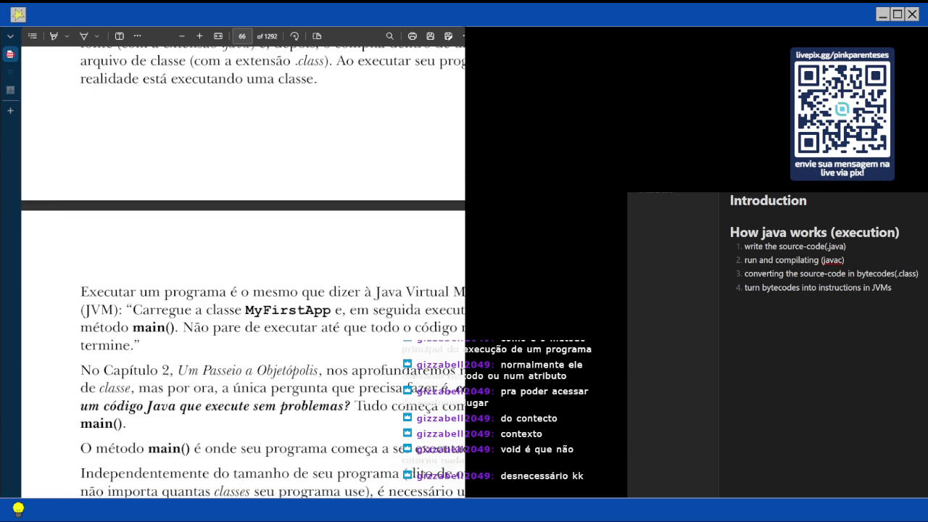
scroll(243, 271, "down", 1)
scroll(242, 271, "right", 1)
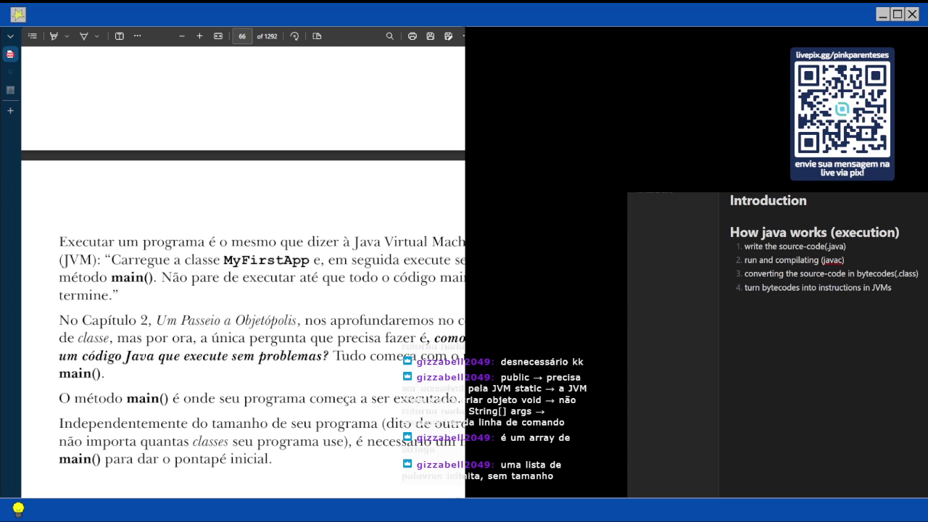
scroll(253, 351, "right", 1)
scroll(253, 351, "right", 1)
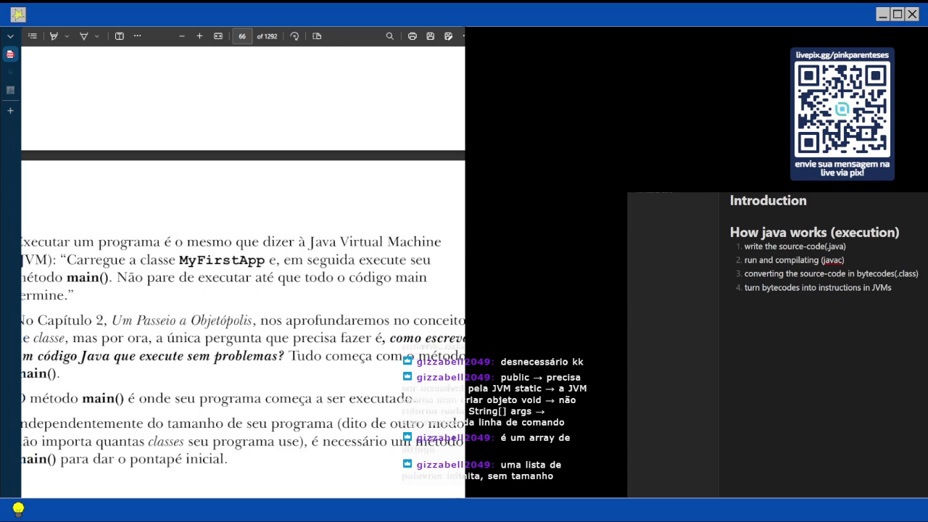
scroll(242, 352, "left", 4)
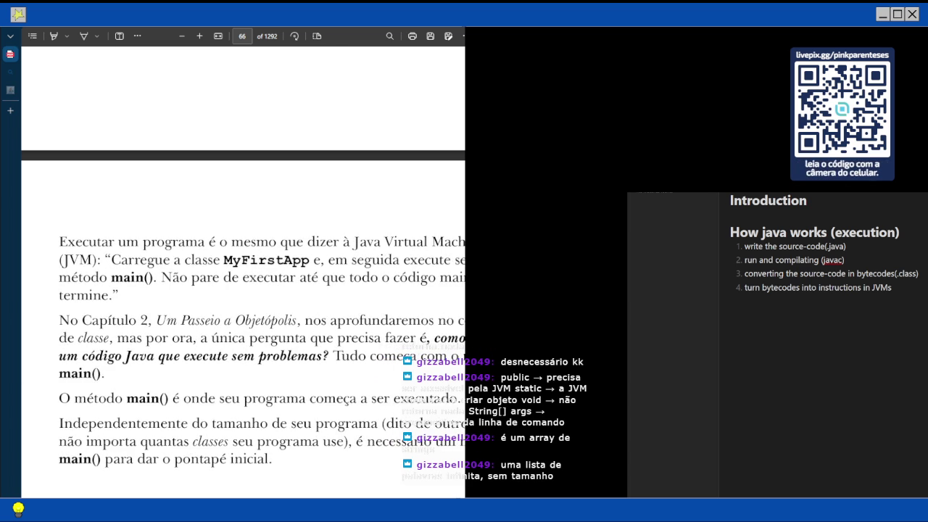
scroll(253, 351, "right", 1)
scroll(253, 351, "left", 2)
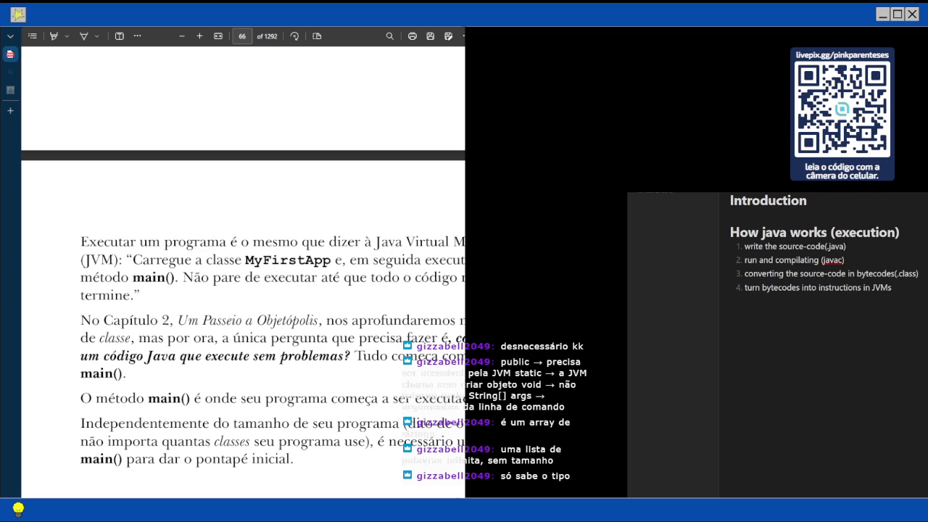
left_click(120, 36)
left_click(123, 187)
type("String[] ")
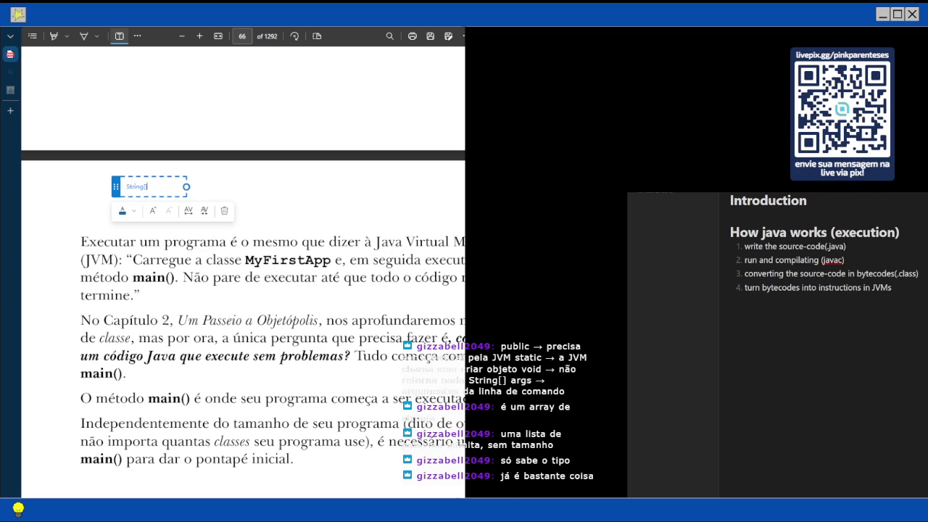
type("nome = new")
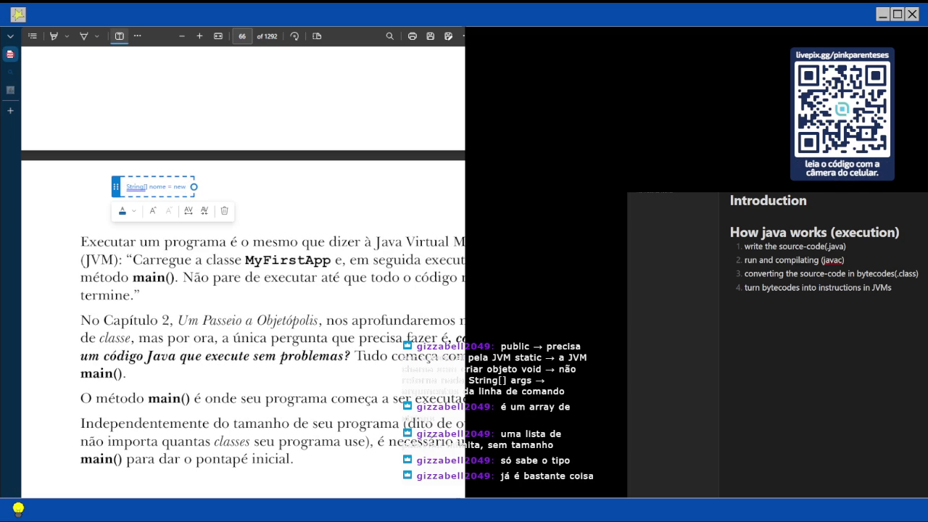
type(" str")
key("BackSpace")
key("BackSpace")
key("BackSpace")
key("BackSpace")
key("BackSpace")
key("BackSpace")
key("BackSpace")
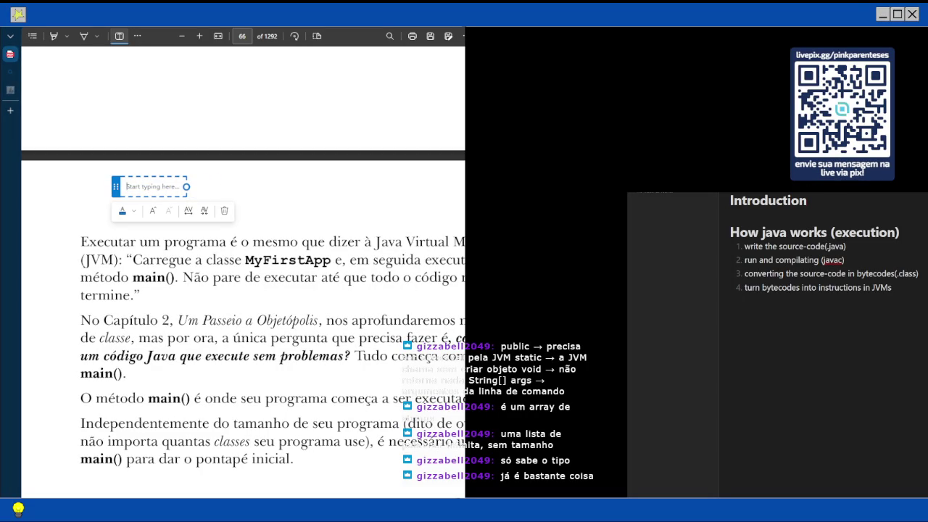
key("BackSpace")
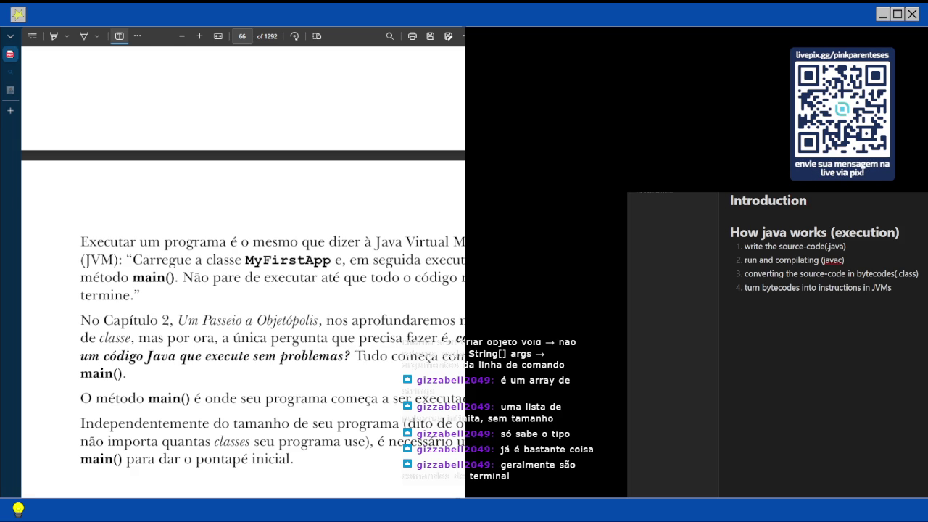
Read across page 66's paragraph on the JVM running MyFirstApp's main(), bringing the (JVM) line to the top
scroll(243, 348, "right", 2)
scroll(243, 348, "left", 1)
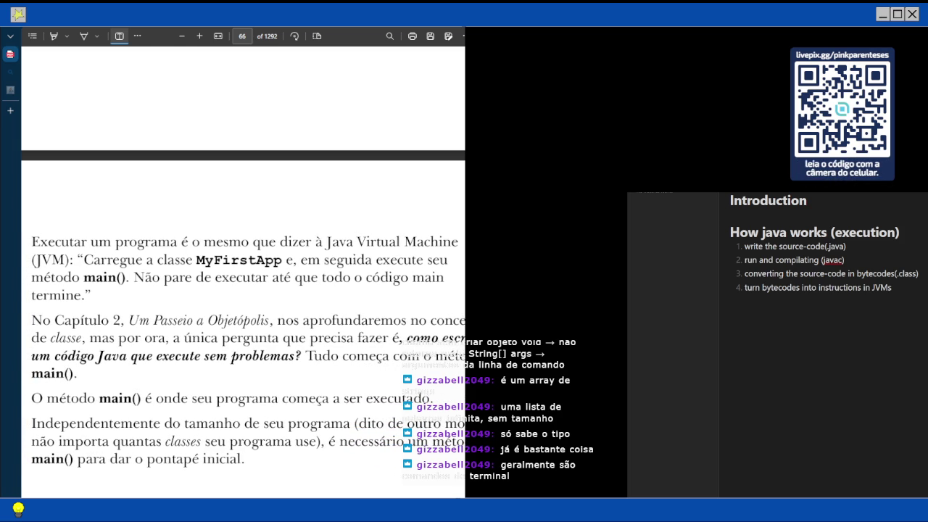
scroll(242, 290, "down", 1)
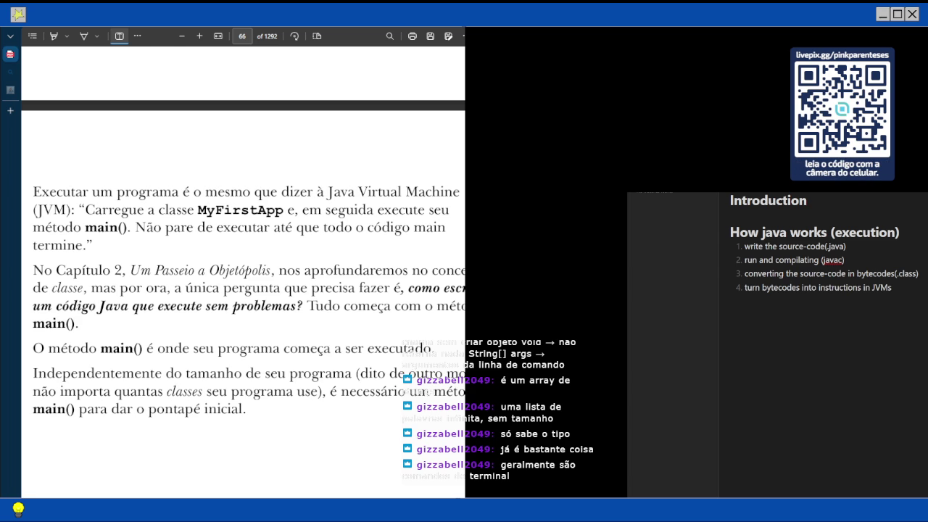
scroll(242, 290, "left", 2)
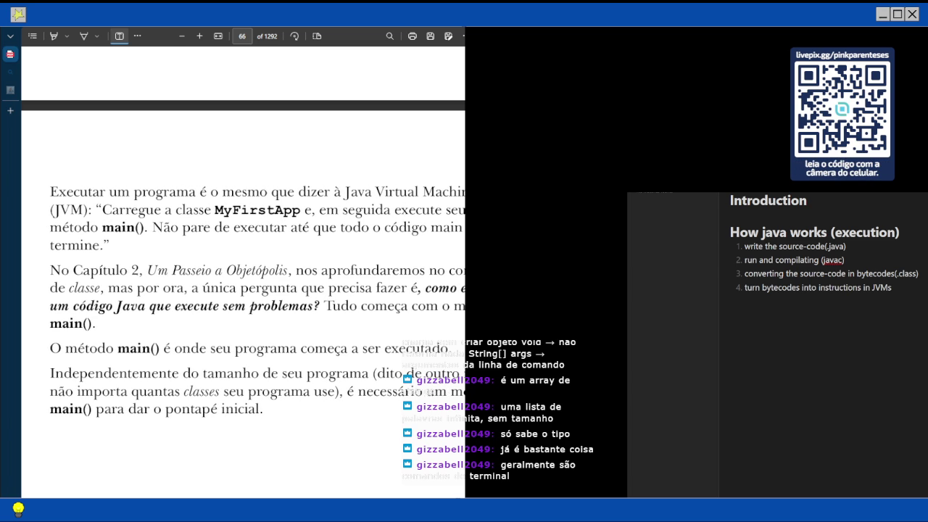
scroll(243, 290, "right", 3)
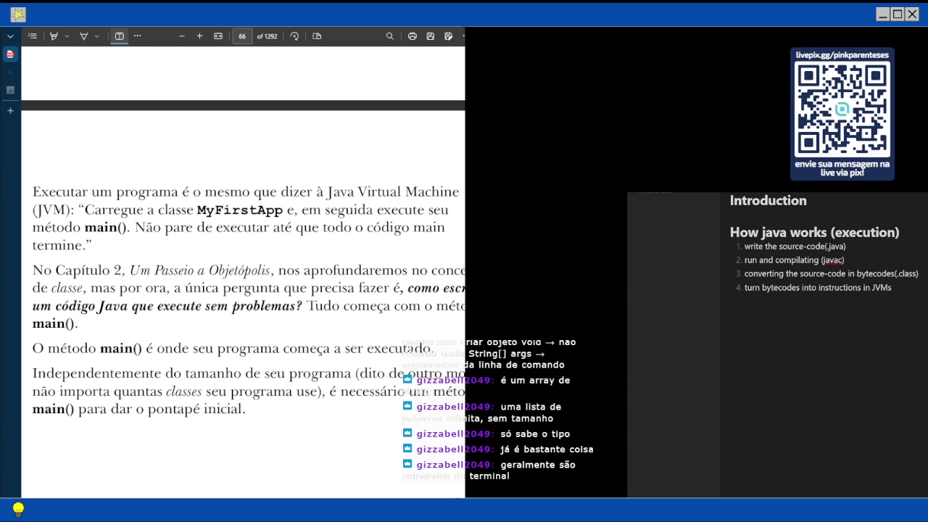
scroll(243, 290, "right", 5)
scroll(243, 290, "left", 8)
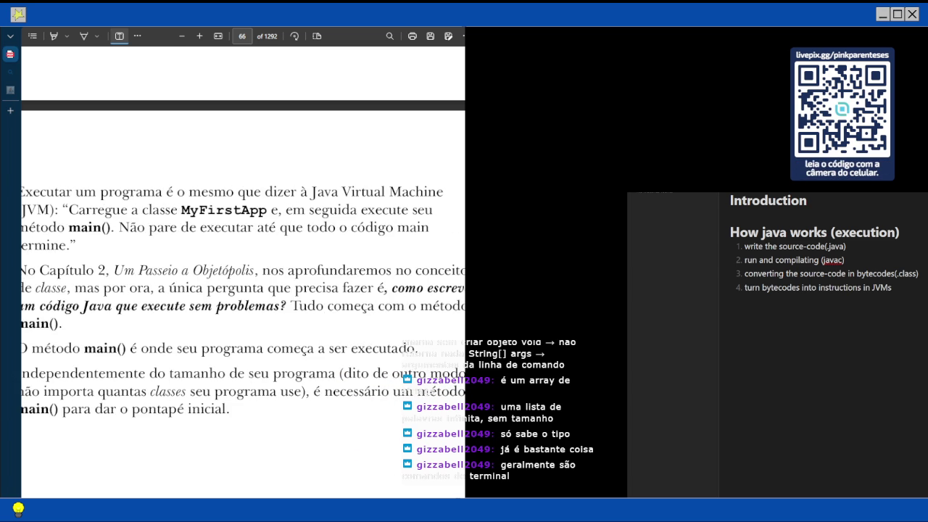
scroll(243, 290, "right", 1)
scroll(242, 290, "right", 1)
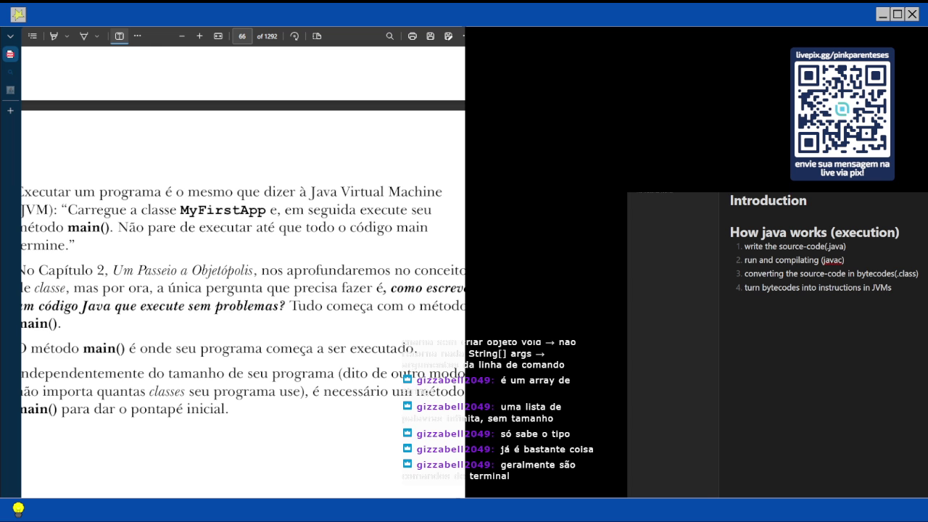
scroll(243, 290, "left", 4)
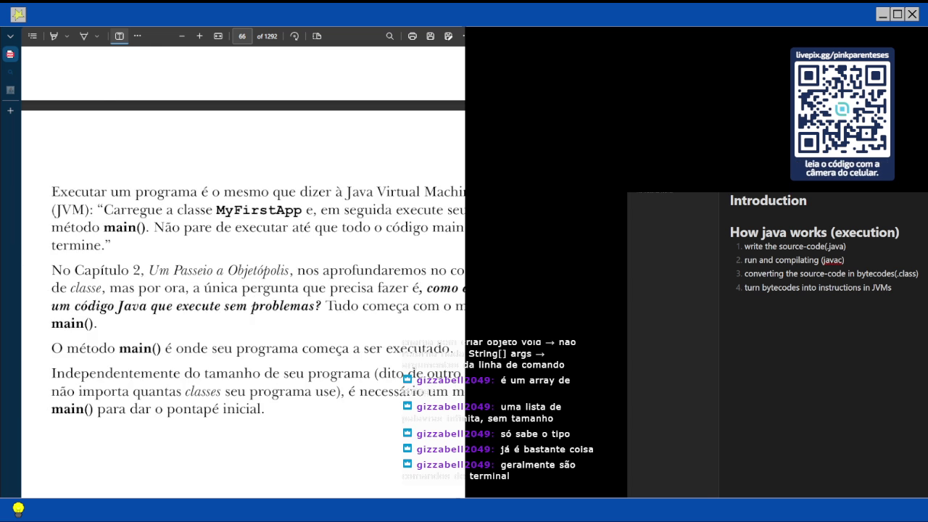
scroll(243, 290, "down", 2)
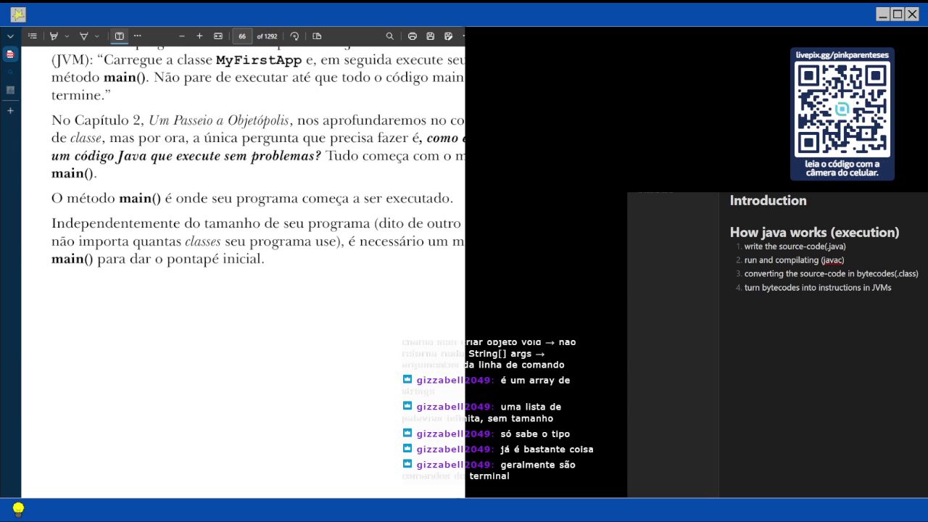
Continue down page 66 past the main() text to its blank lower part
scroll(242, 290, "right", 1)
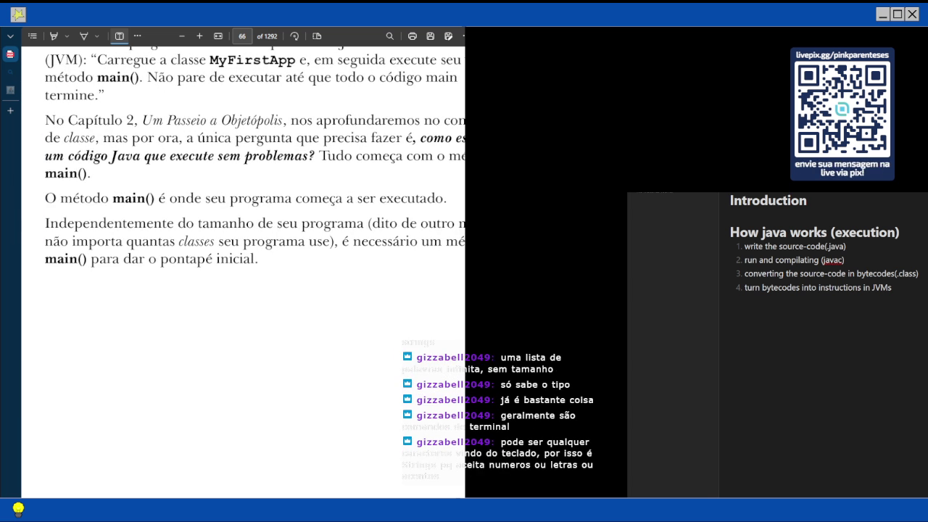
scroll(243, 290, "right", 1)
scroll(243, 159, "down", 1)
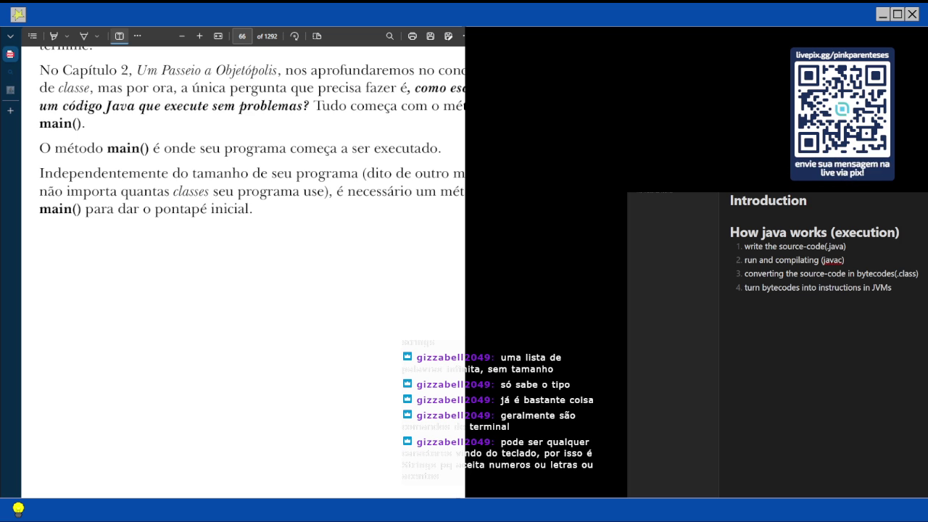
scroll(243, 268, "down", 6)
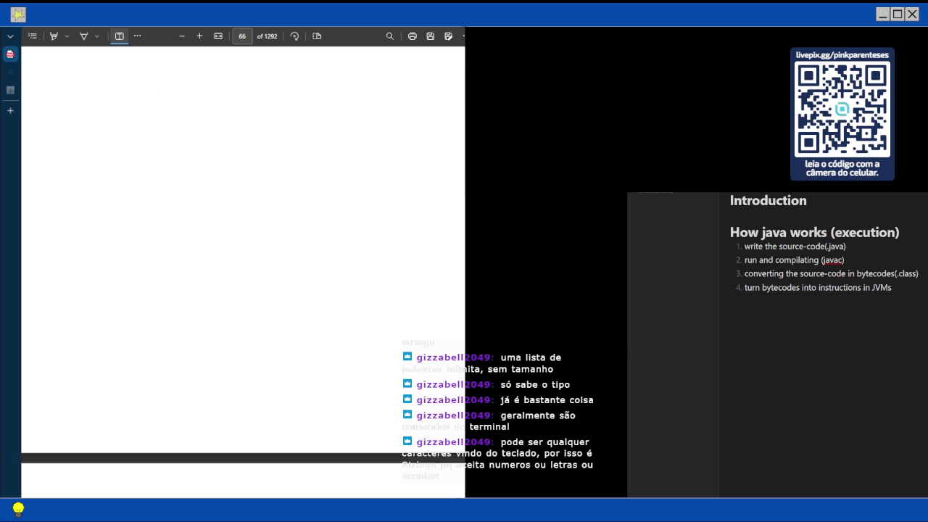
Move onto page 67's Salve / Compile / Execute figure for MyFirstApp above 'Conversa Informal'
scroll(243, 268, "down", 1)
scroll(242, 268, "down", 2)
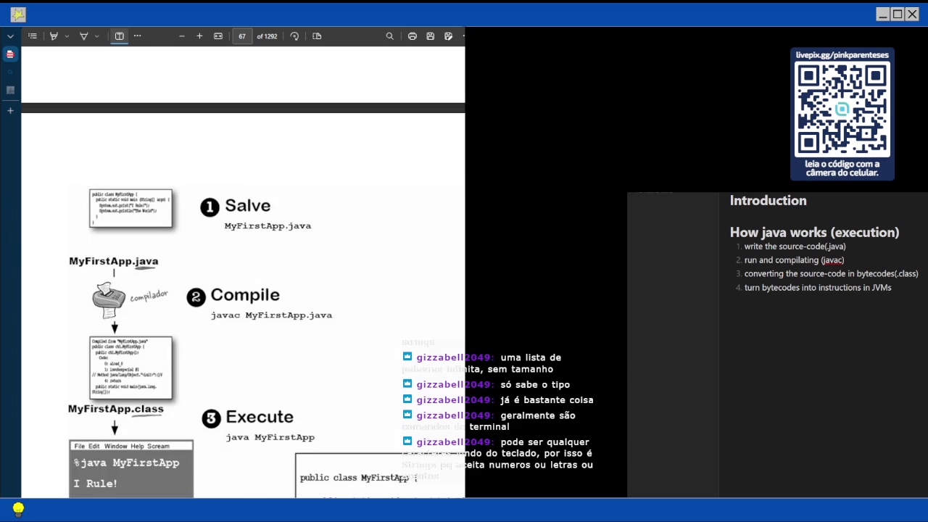
scroll(243, 290, "down", 3)
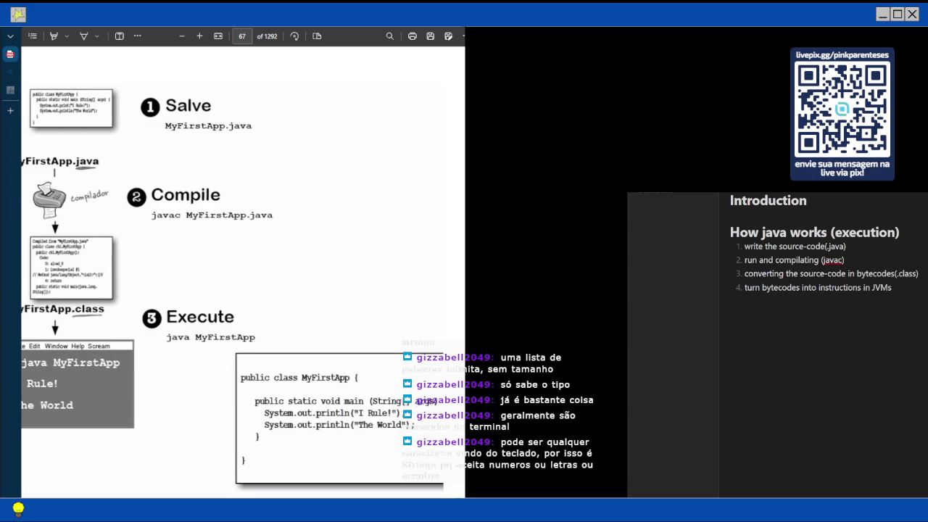
scroll(243, 275, "right", 2)
scroll(242, 275, "down", 3)
scroll(243, 268, "left", 2)
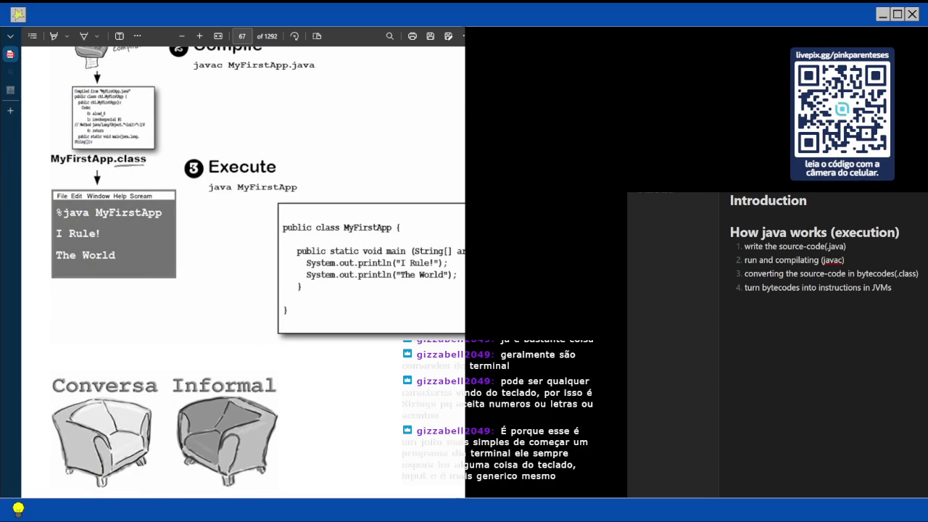
Scroll past the Execute example toward the Conversa Informal section and Conversa da noite heading
scroll(243, 268, "down", 4)
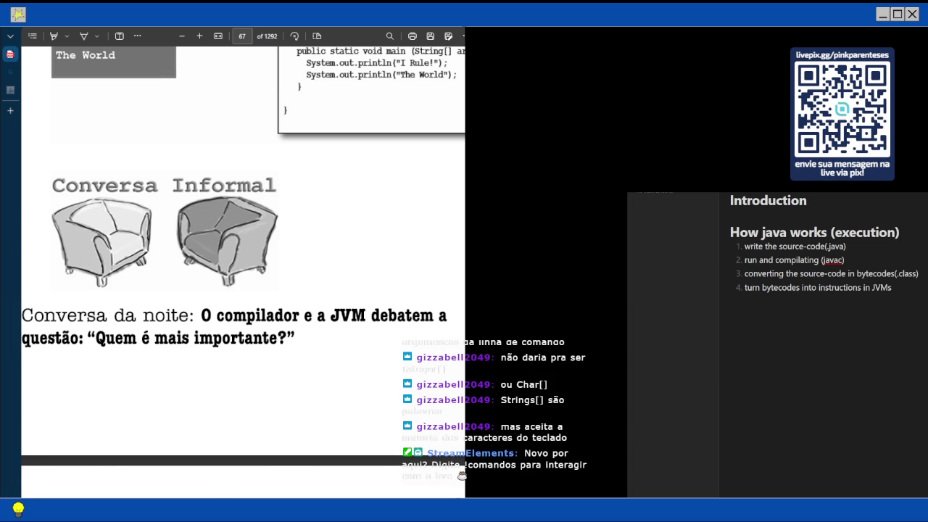
Highlight the Conversa da noite heading text, then clear the selection
scroll(243, 261, "down", 2)
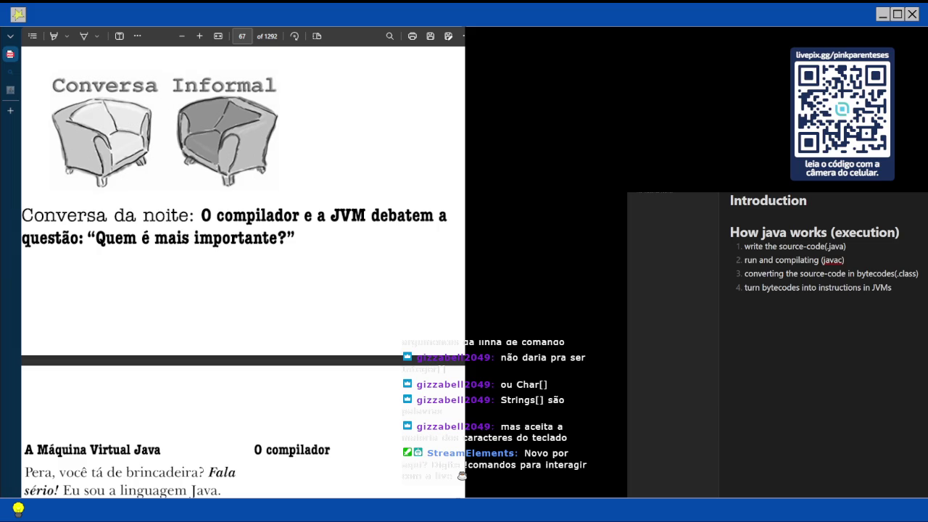
left_click_drag(202, 215, 33, 215)
key("Escape")
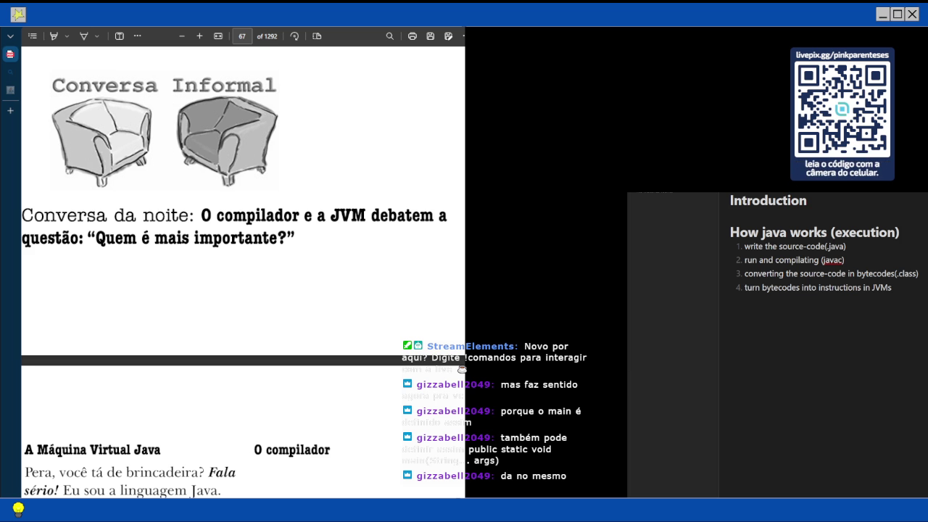
Scroll to page 68, where the JVM opens with "Pera, você tá de brincadeira?"
scroll(242, 273, "down", 3)
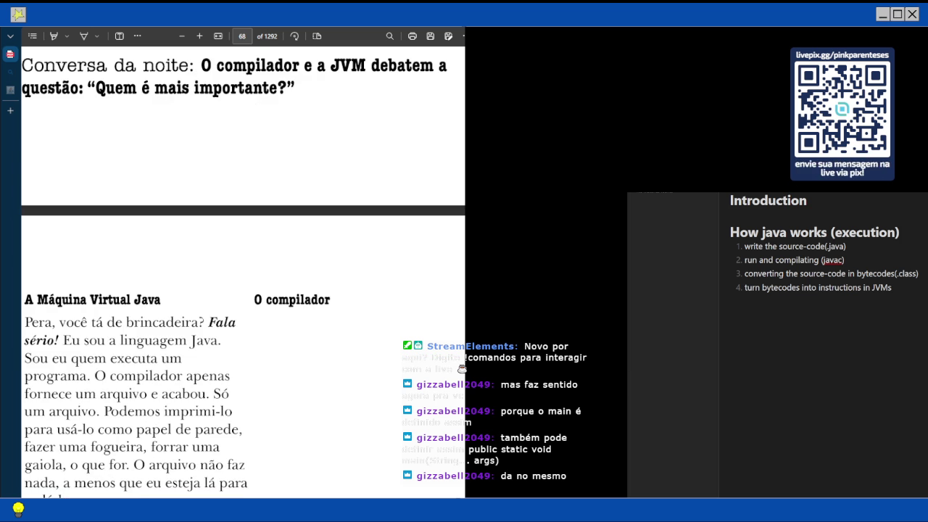
scroll(243, 272, "up", 2)
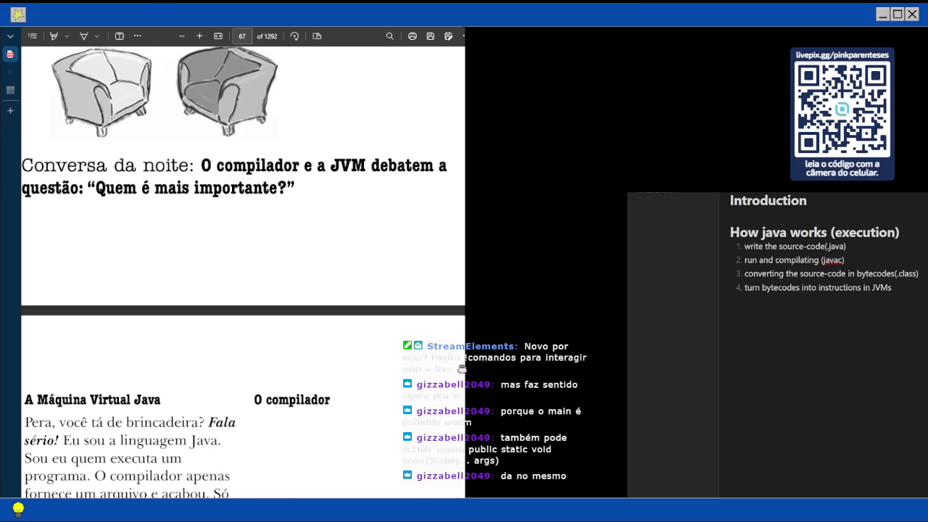
scroll(243, 272, "down", 2)
scroll(243, 272, "down", 4)
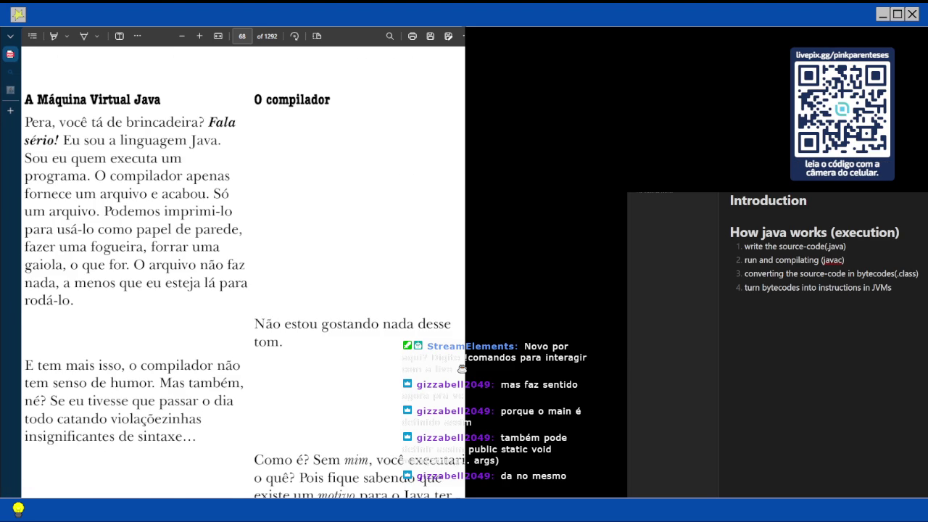
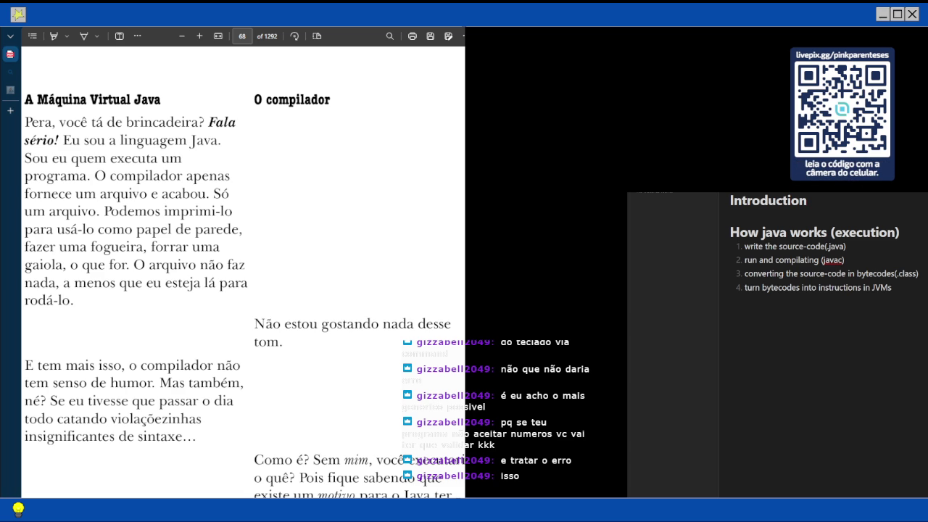
Read page 68's JVM-versus-compiler dialogue down to its last paragraph and the page-69 break
scroll(242, 271, "down", 3)
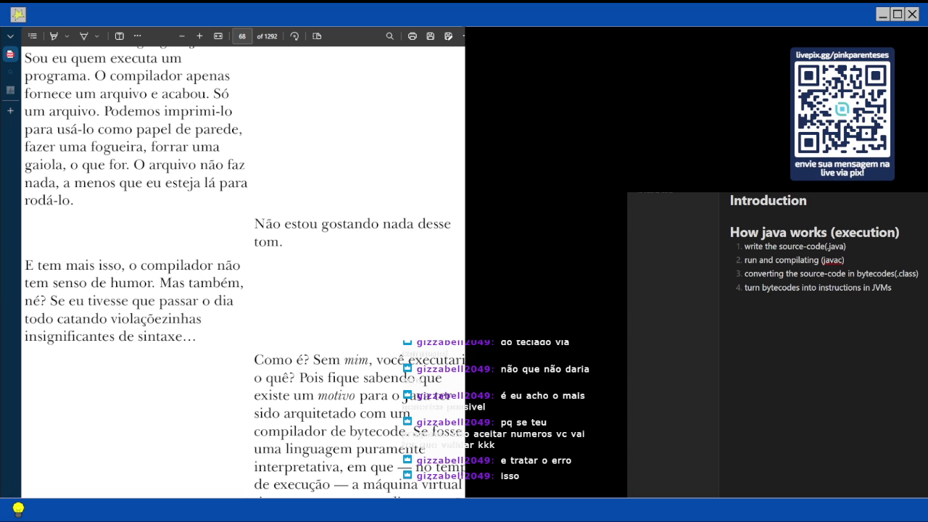
scroll(242, 272, "down", 3)
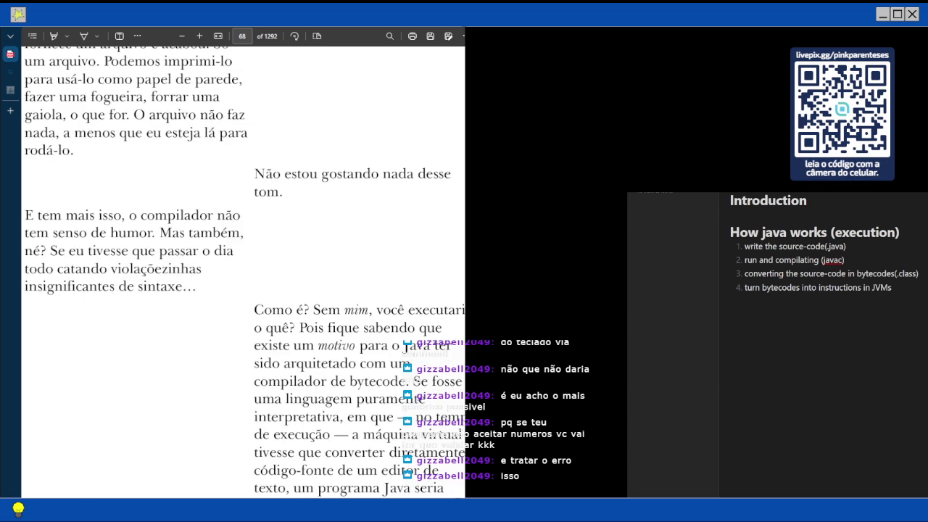
scroll(243, 271, "down", 1)
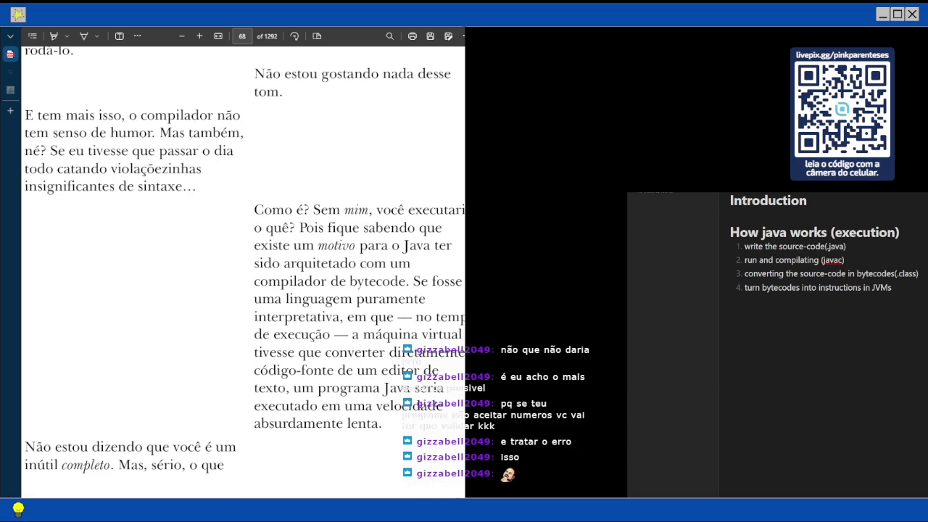
scroll(243, 272, "right", 3)
scroll(243, 272, "left", 1)
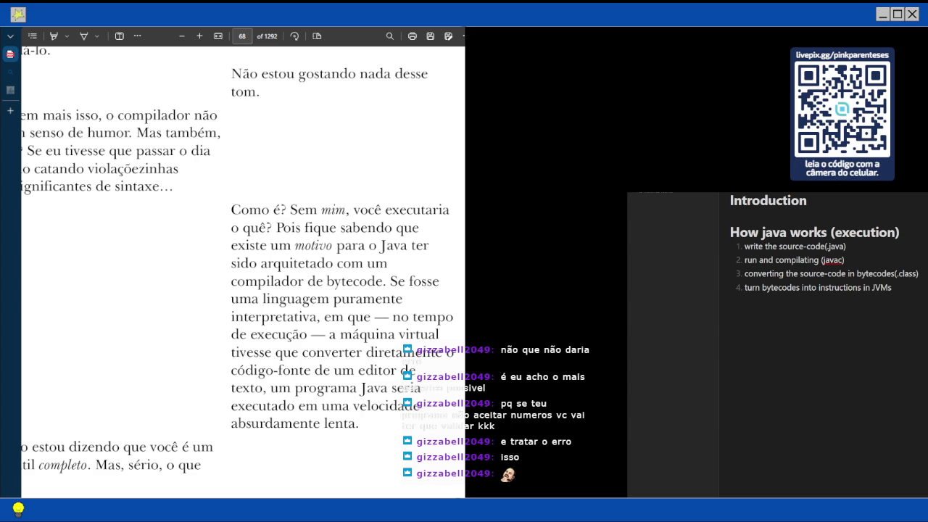
scroll(243, 272, "down", 1)
scroll(243, 272, "left", 2)
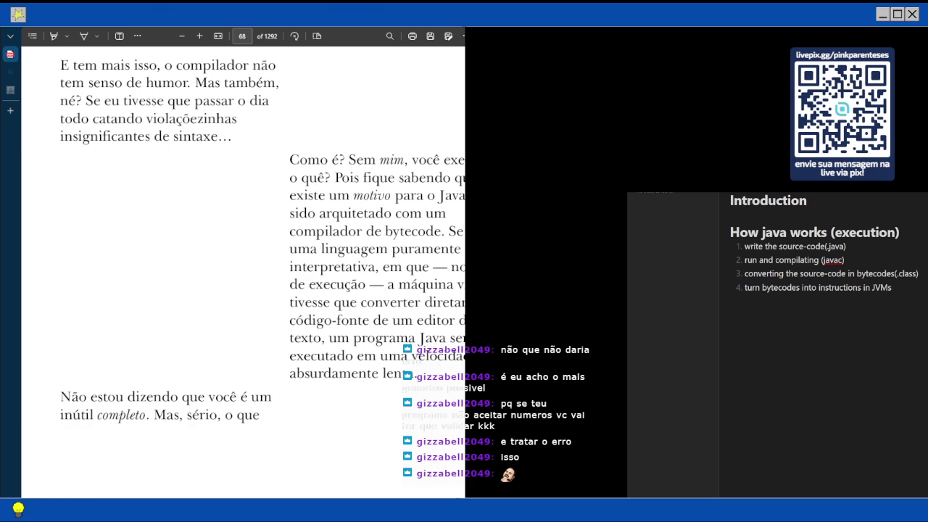
scroll(243, 271, "down", 2)
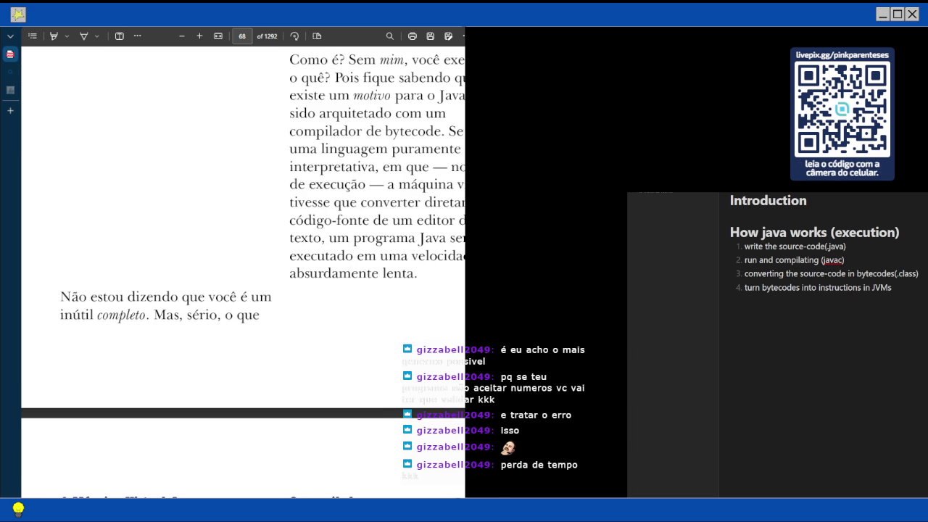
scroll(242, 272, "down", 1)
Read through page 69 to the compiler's reply that Java is strongly typed
scroll(243, 272, "down", 2)
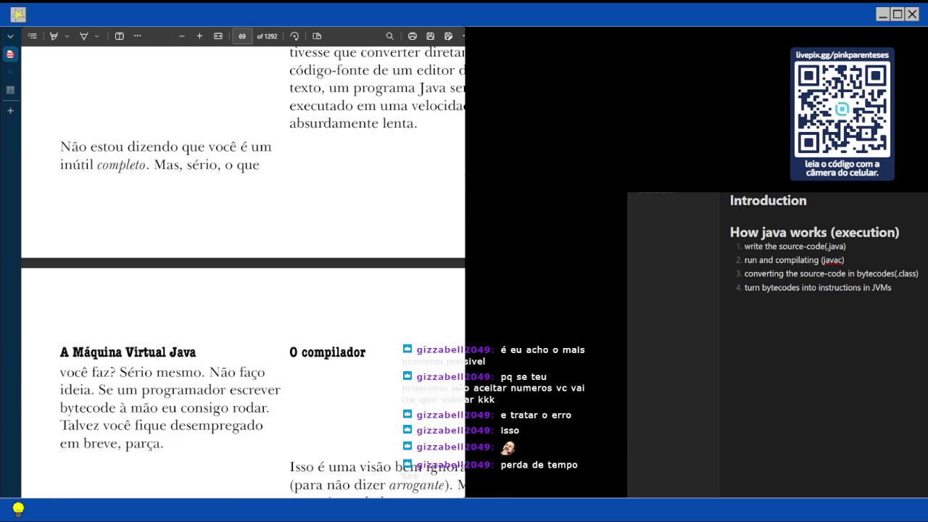
scroll(243, 272, "down", 1)
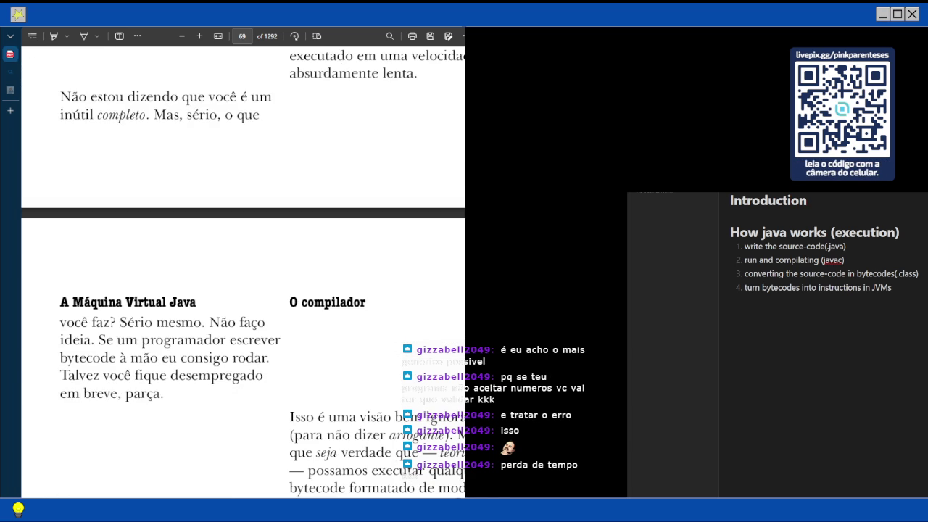
scroll(243, 271, "down", 2)
scroll(243, 271, "down", 2)
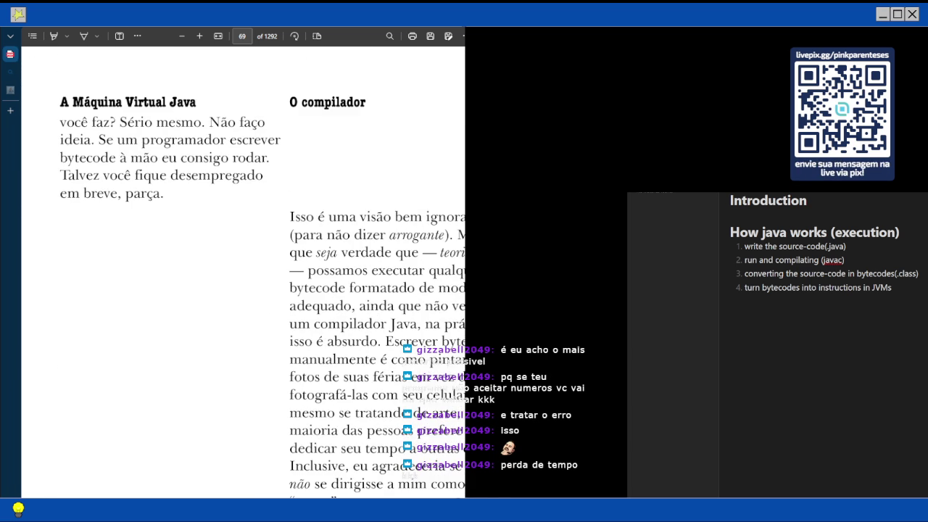
scroll(243, 272, "right", 1)
scroll(242, 272, "right", 2)
scroll(243, 272, "down", 2)
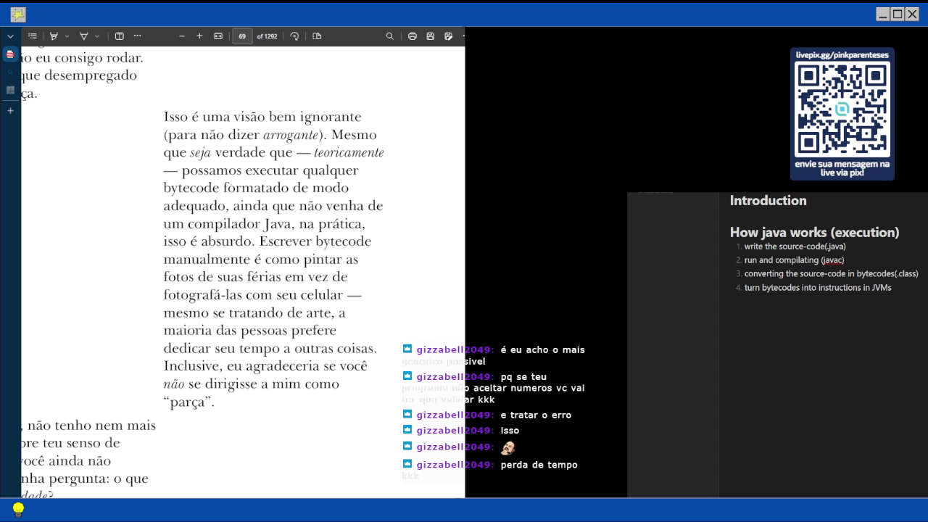
scroll(243, 272, "down", 2)
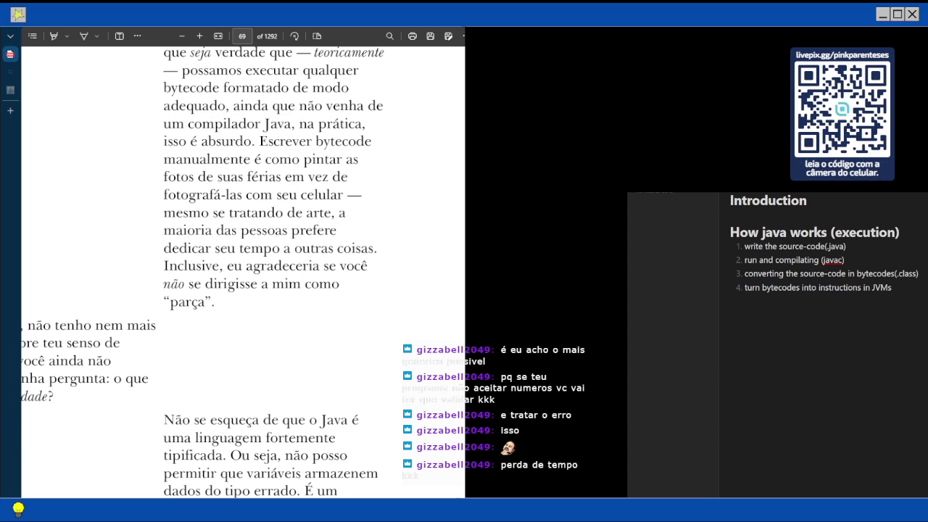
scroll(243, 272, "left", 1)
scroll(243, 271, "left", 3)
scroll(243, 272, "down", 1)
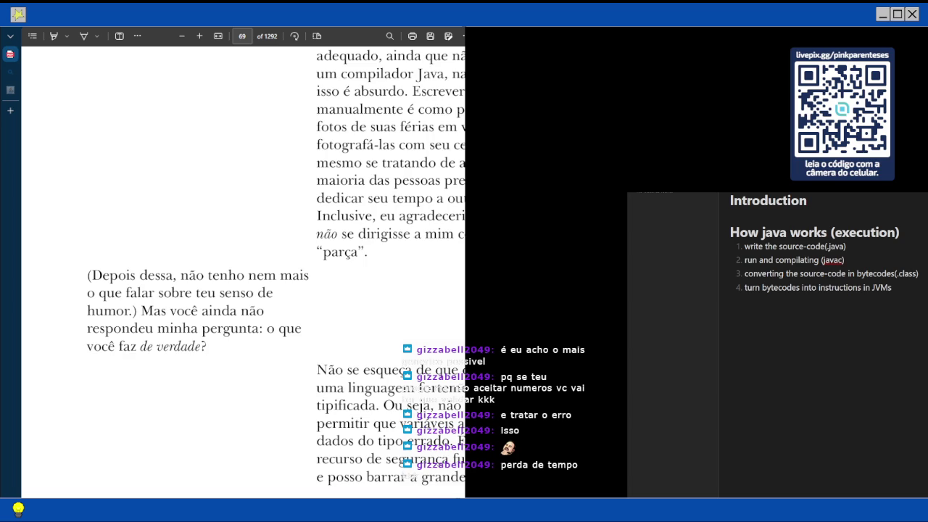
scroll(243, 271, "right", 2)
scroll(244, 268, "right", 1)
scroll(243, 271, "right", 3)
scroll(242, 271, "down", 2)
scroll(243, 272, "down", 4)
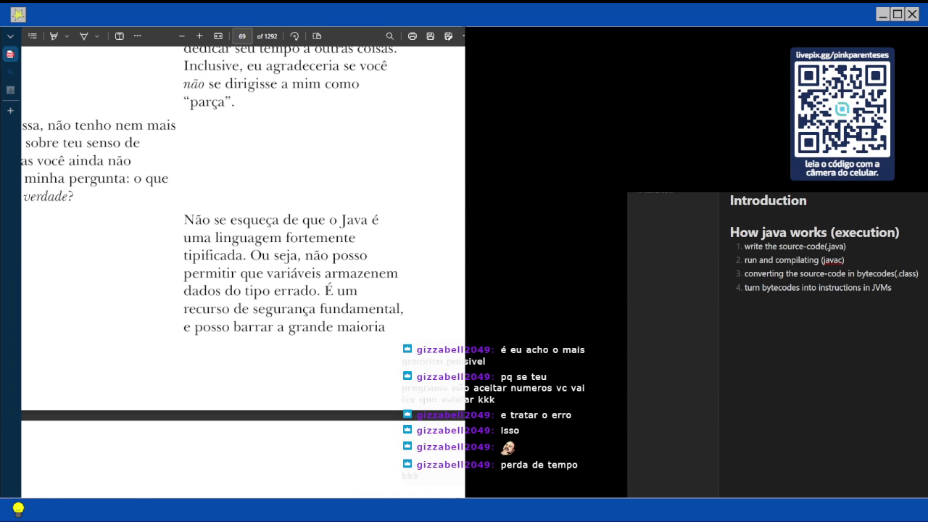
scroll(243, 272, "down", 6)
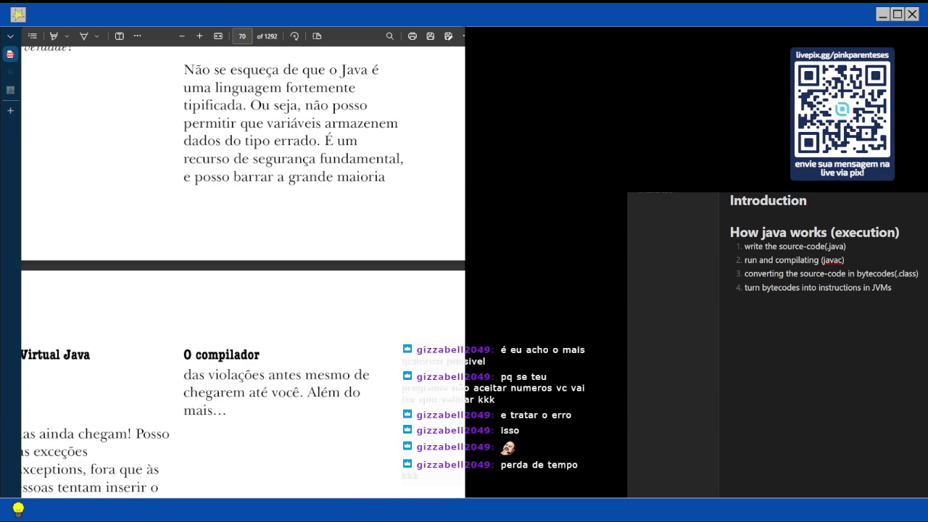
Read page 70 on runtime type exceptions and dynamic binding until page 71's security question appears
scroll(243, 272, "left", 2)
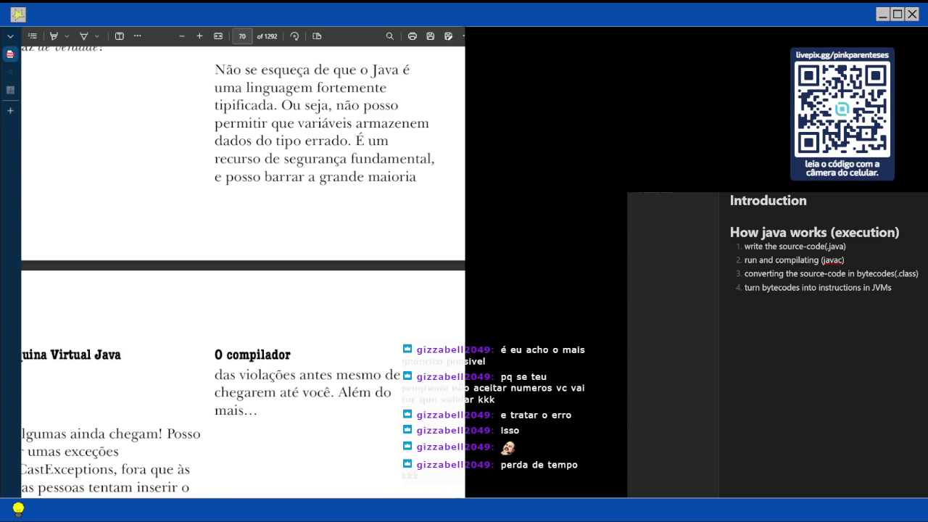
scroll(242, 272, "down", 2)
scroll(243, 272, "left", 3)
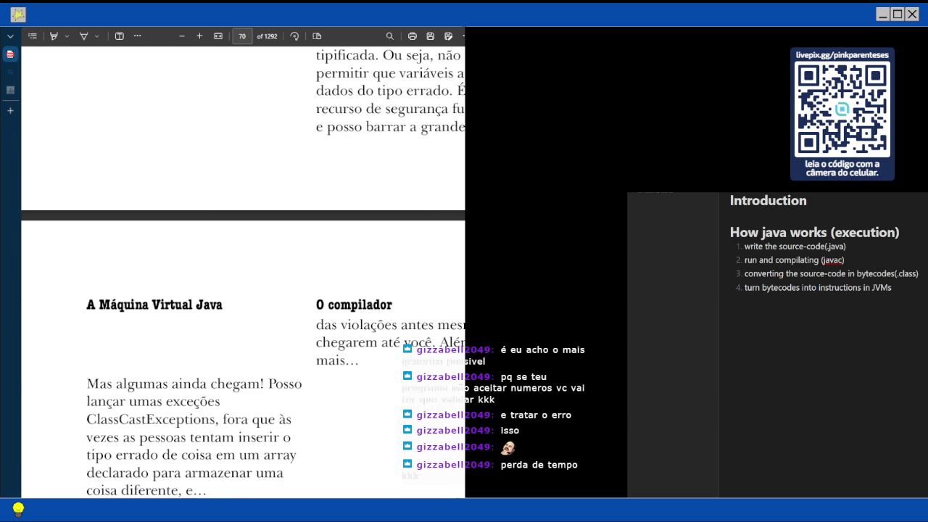
scroll(243, 271, "down", 6)
scroll(242, 272, "up", 20)
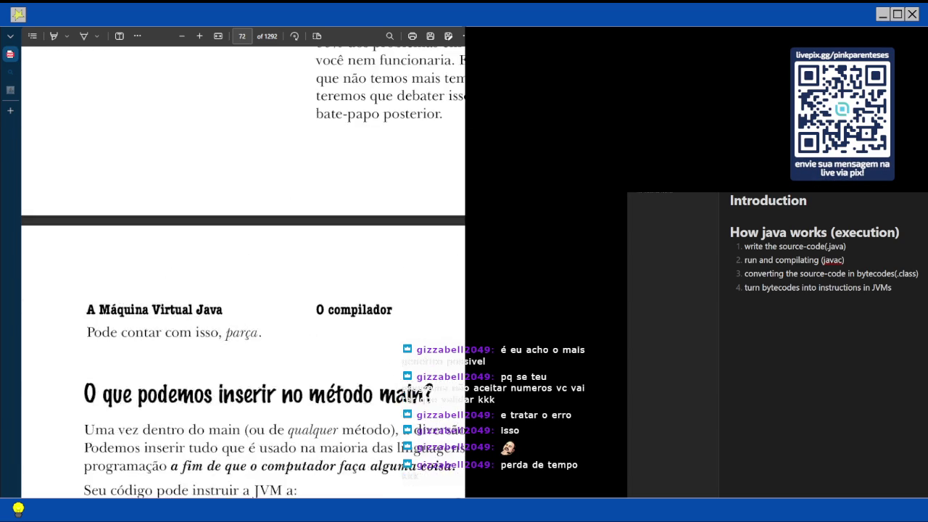
scroll(243, 272, "down", 2)
scroll(242, 271, "down", 12)
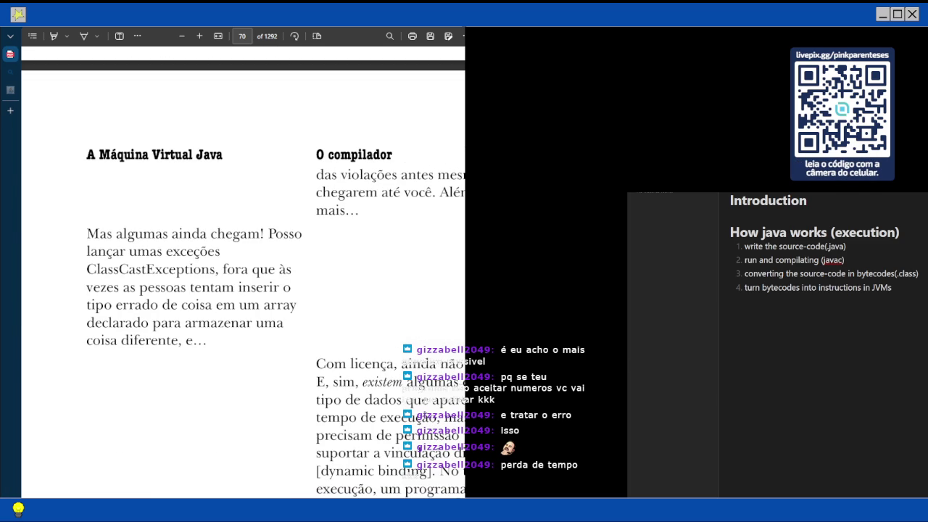
scroll(243, 272, "right", 2)
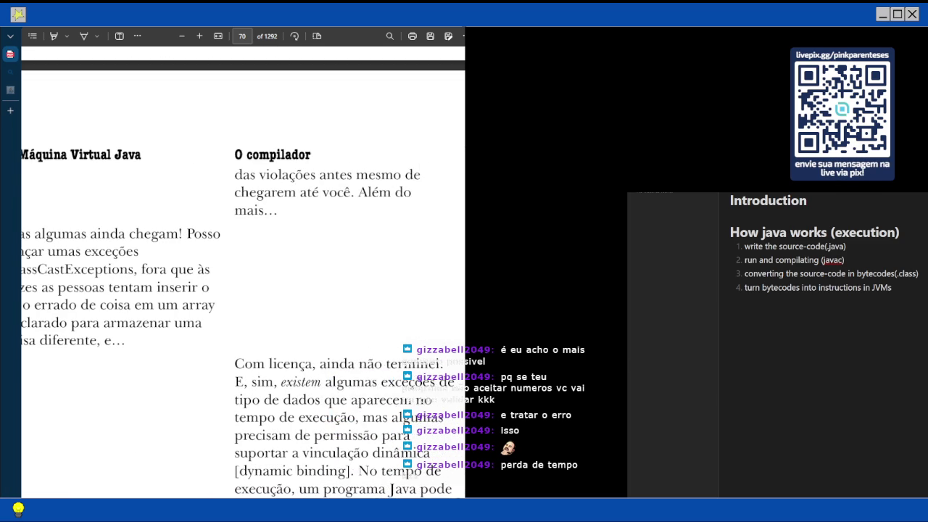
scroll(243, 272, "down", 5)
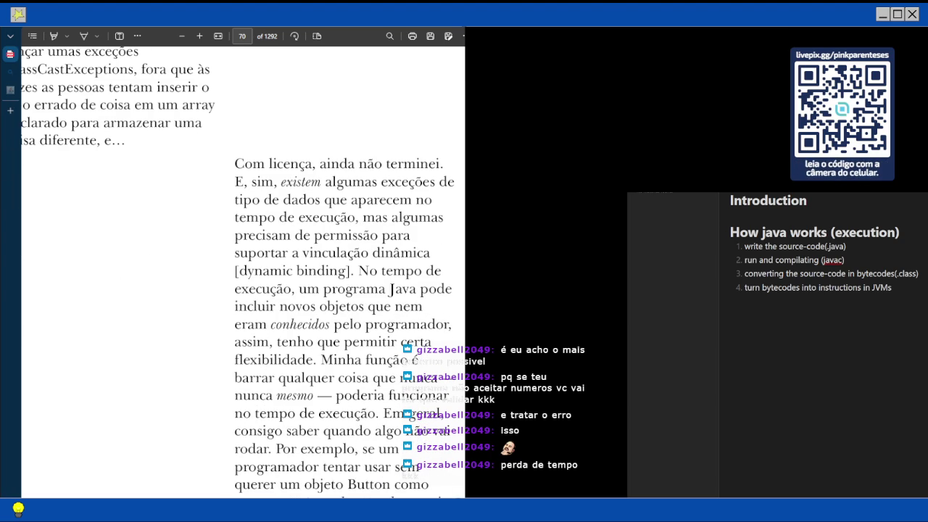
scroll(243, 272, "down", 1)
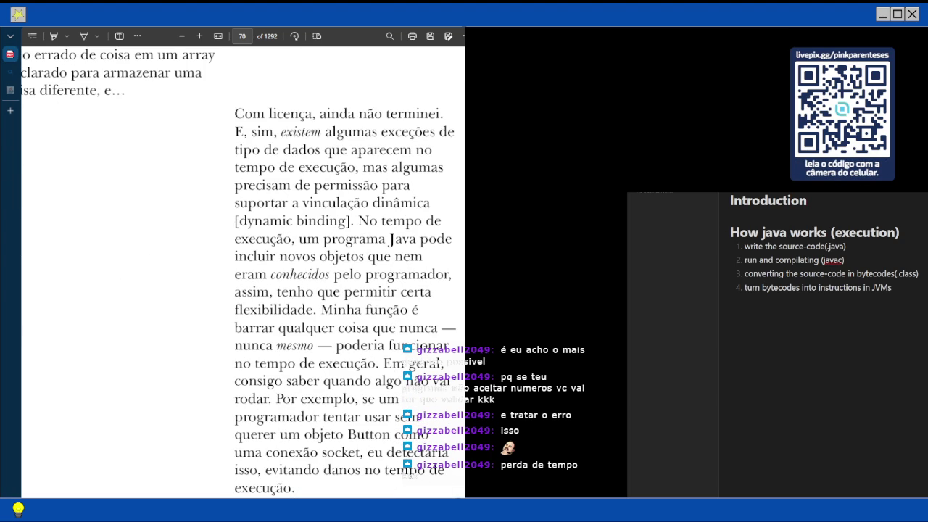
scroll(243, 272, "down", 1)
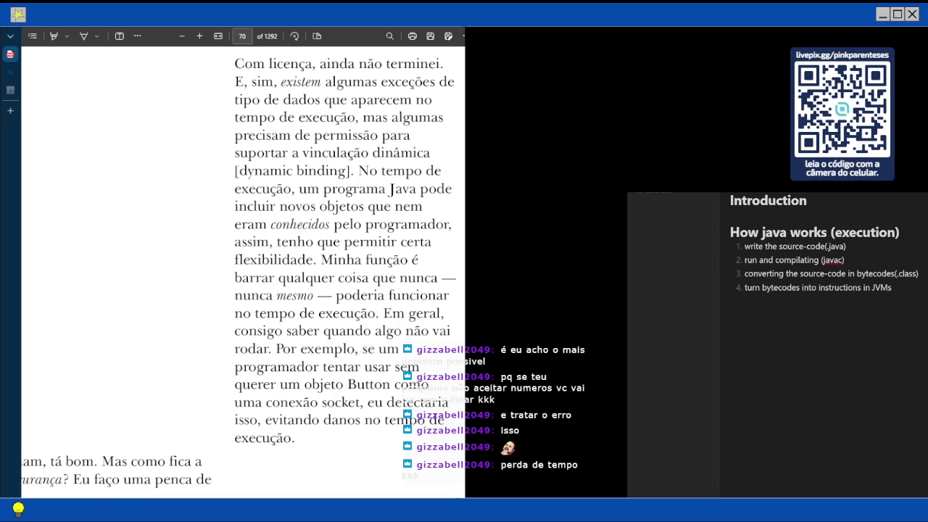
scroll(243, 272, "down", 1)
scroll(242, 272, "down", 1)
scroll(243, 272, "left", 3)
Read page 71 down to the compiler's paragraph postponing the security debate, at the page-72 break
scroll(242, 272, "down", 4)
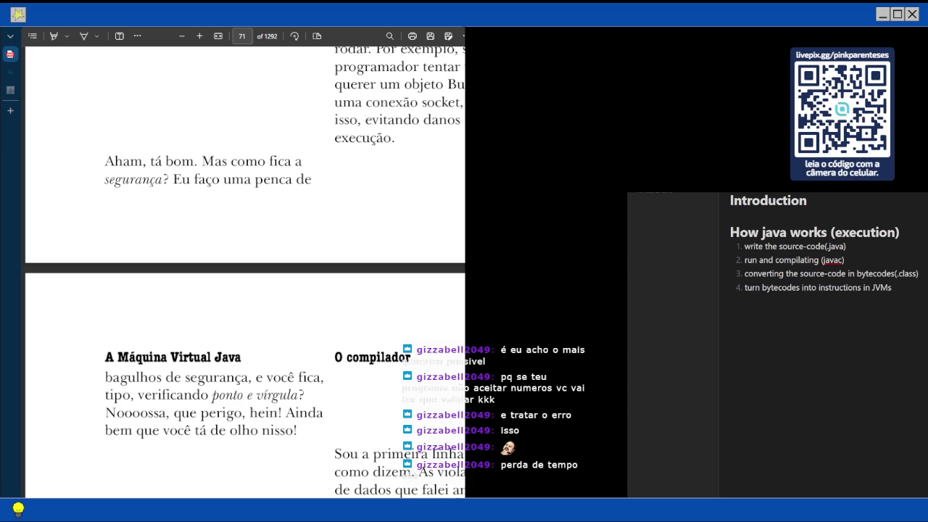
scroll(242, 271, "right", 2)
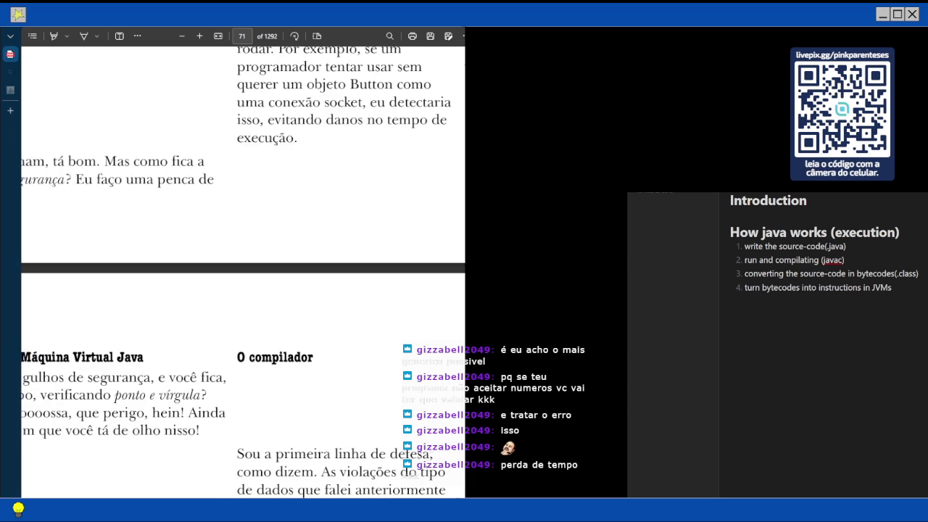
scroll(243, 272, "down", 3)
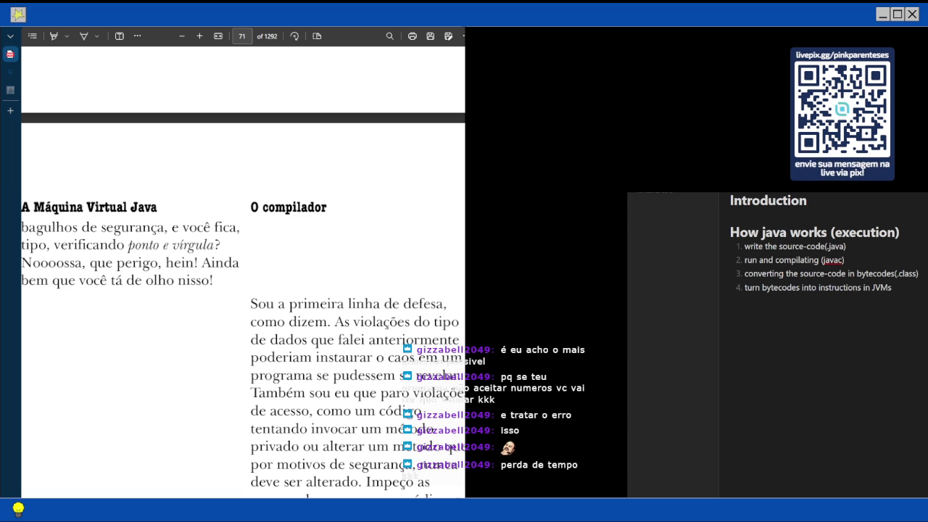
scroll(243, 272, "down", 2)
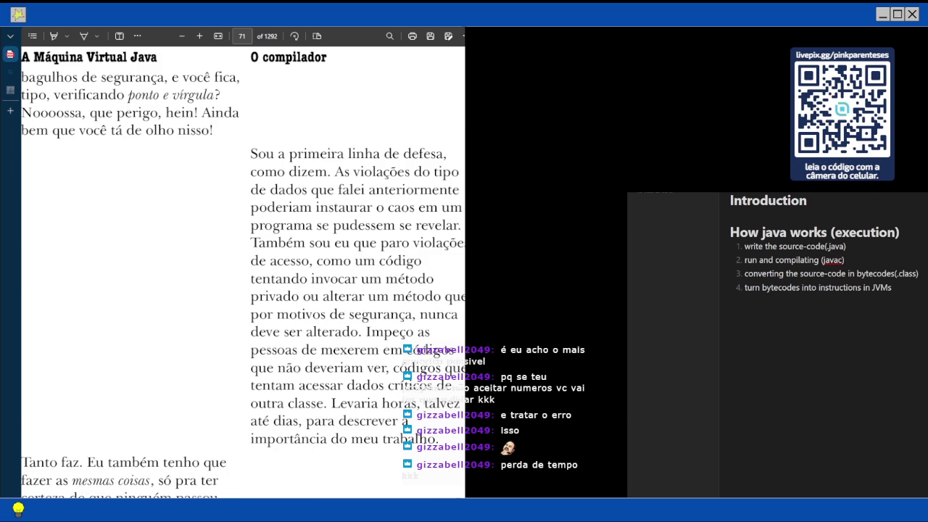
scroll(243, 271, "down", 1)
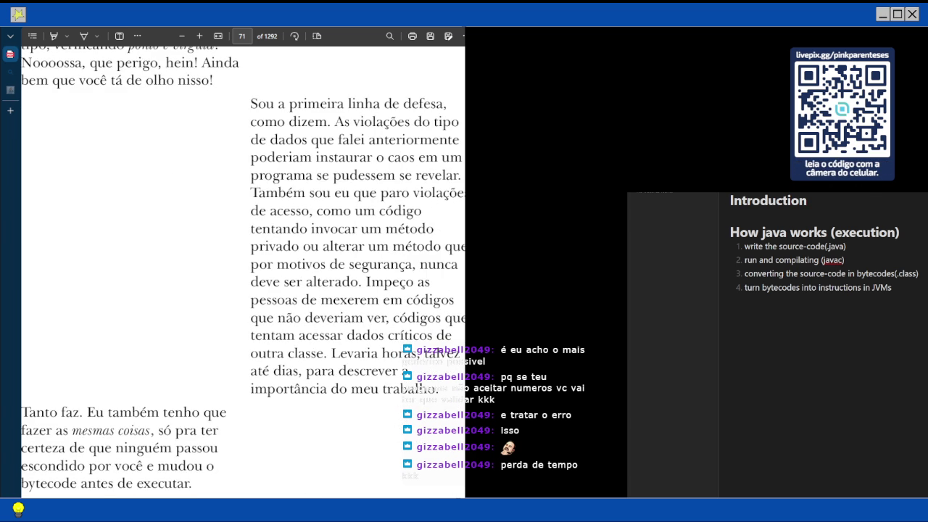
scroll(243, 272, "down", 2)
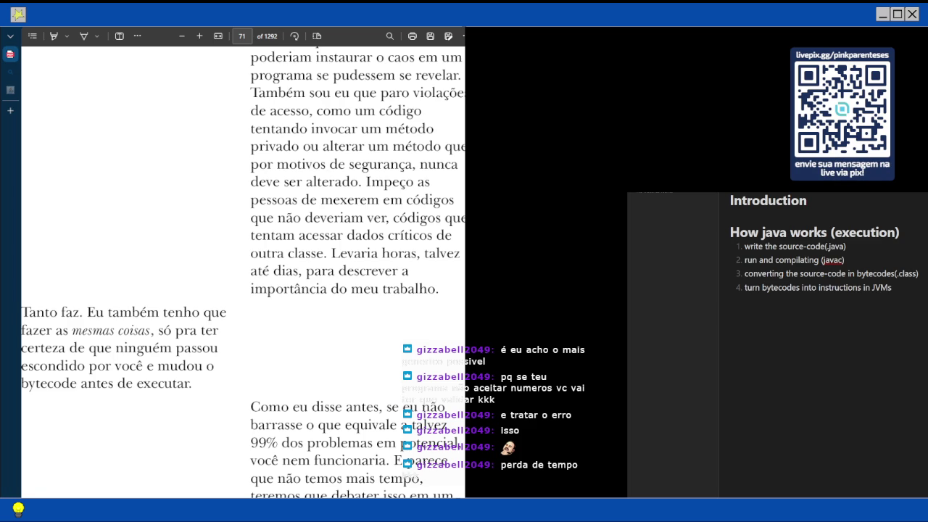
scroll(243, 272, "down", 3)
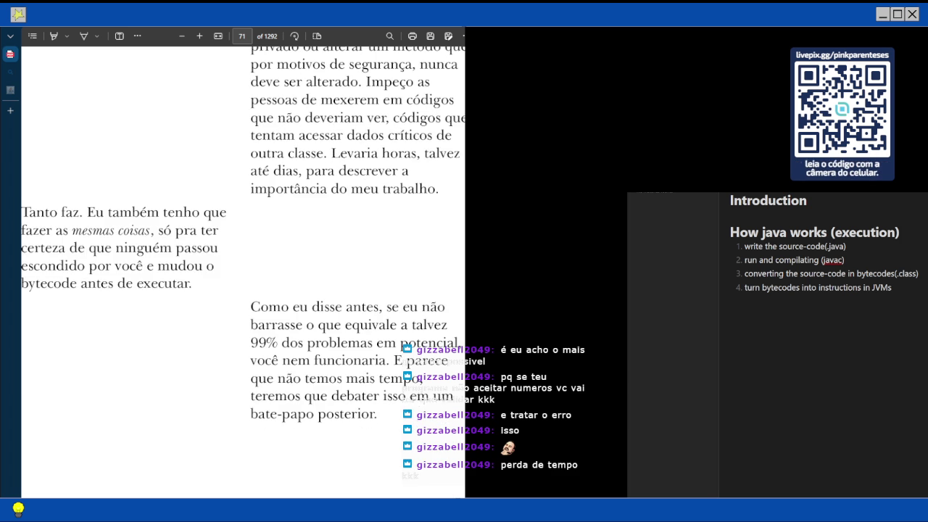
scroll(242, 272, "left", 1)
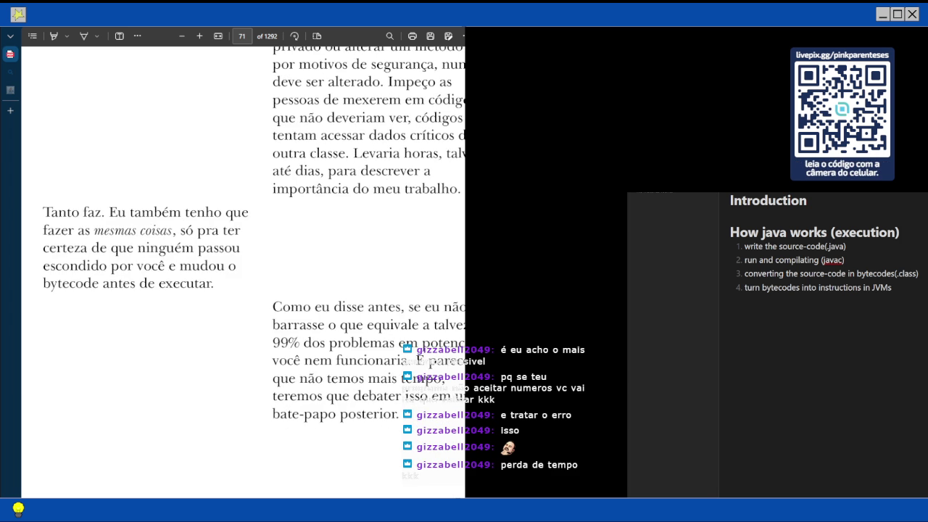
scroll(243, 272, "right", 3)
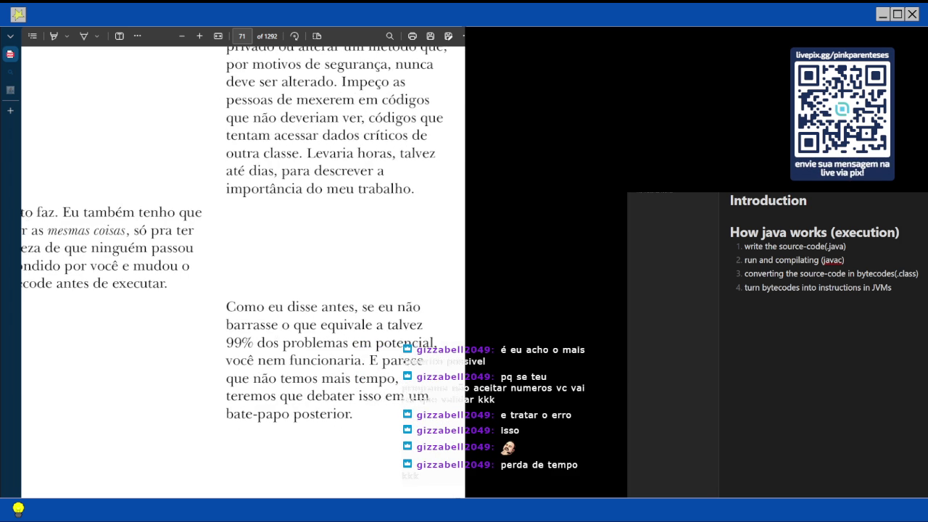
scroll(243, 272, "left", 1)
scroll(242, 271, "down", 3)
scroll(243, 271, "left", 1)
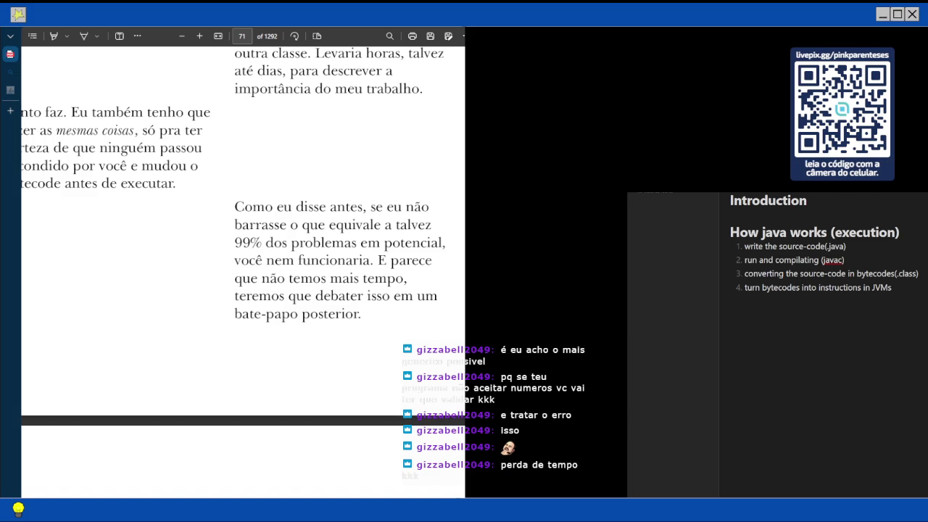
Bring page 72's 'O que podemos inserir no método main?' section and its statement examples into view
scroll(243, 272, "down", 3)
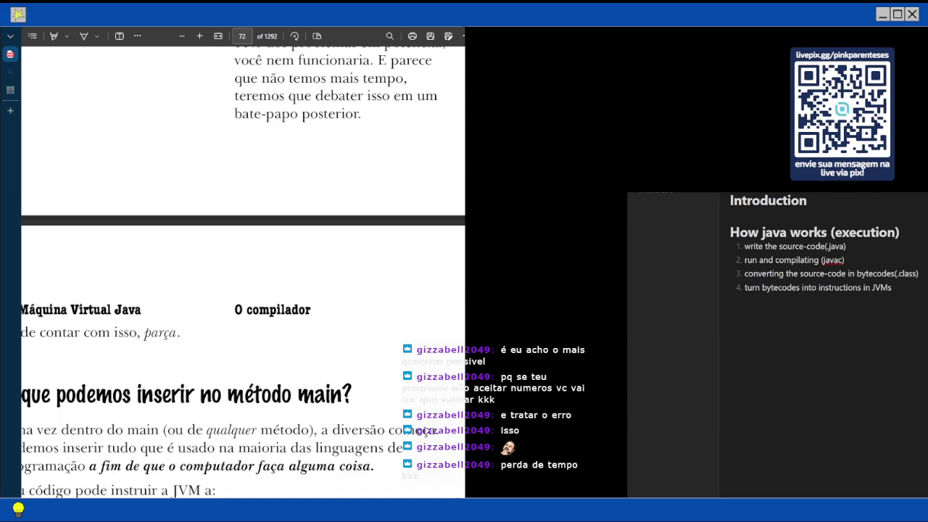
scroll(243, 272, "down", 2)
scroll(243, 271, "left", 2)
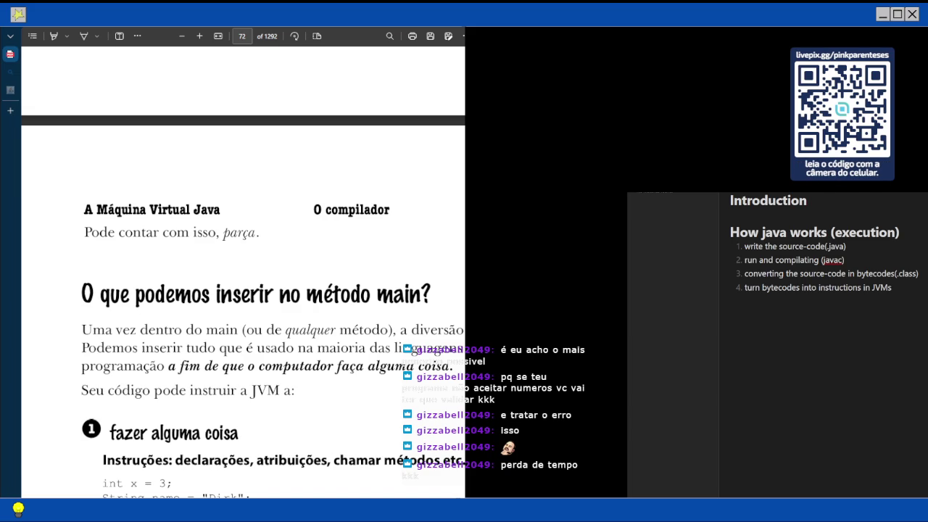
scroll(243, 272, "up", 6)
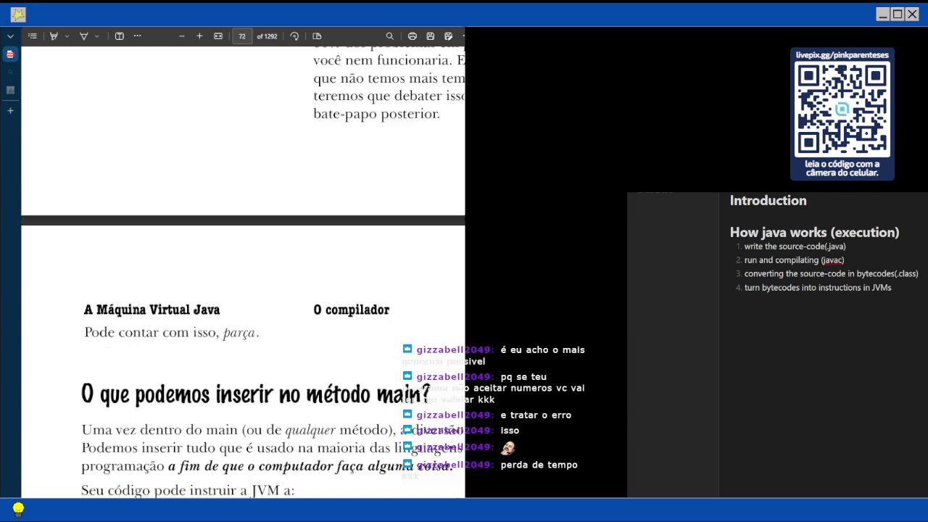
scroll(242, 272, "up", 1)
scroll(243, 271, "up", 5)
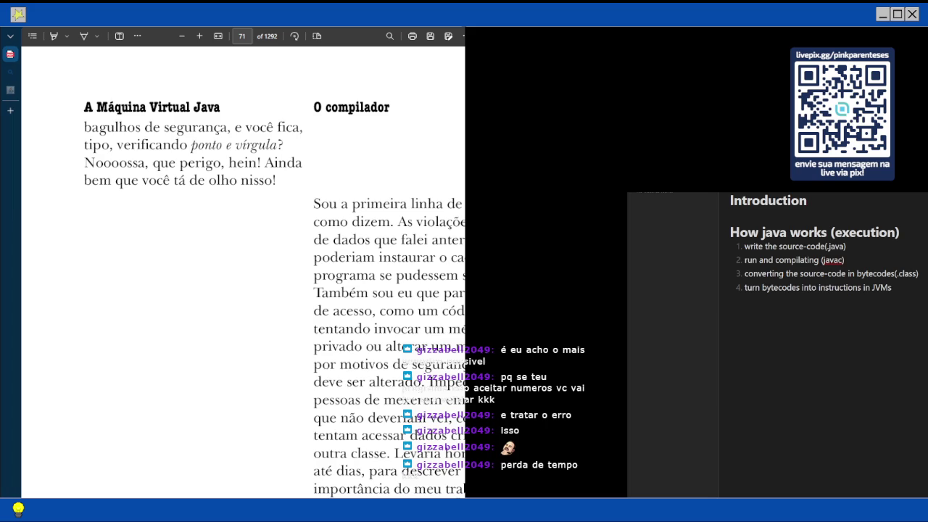
scroll(243, 271, "up", 5)
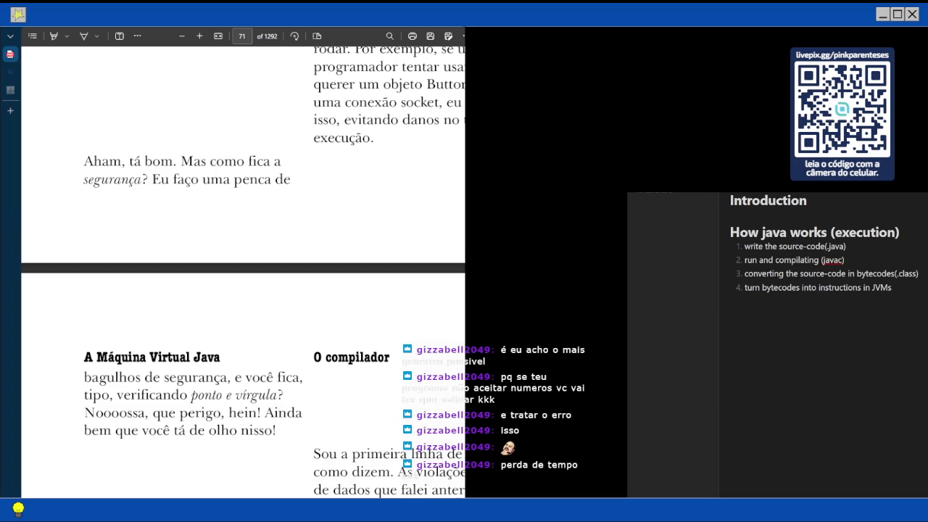
scroll(242, 271, "down", 5)
scroll(243, 272, "down", 10)
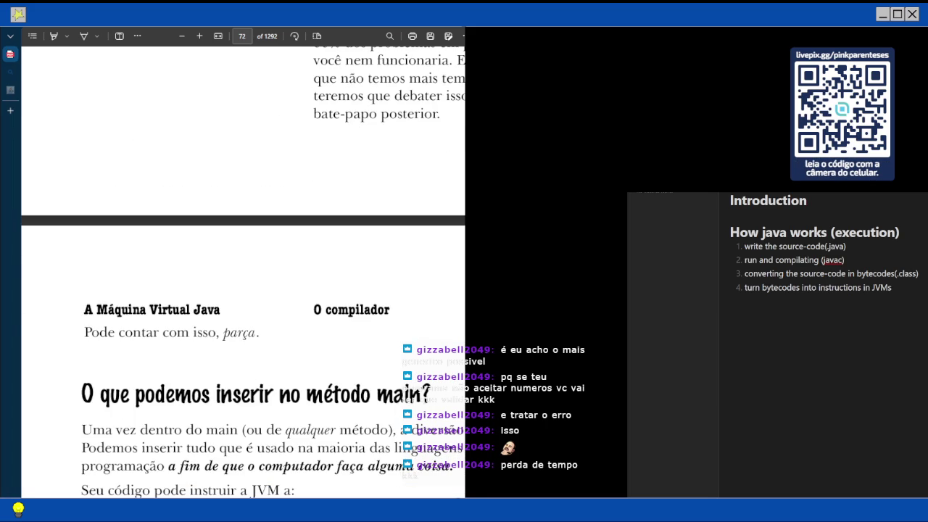
scroll(243, 272, "down", 3)
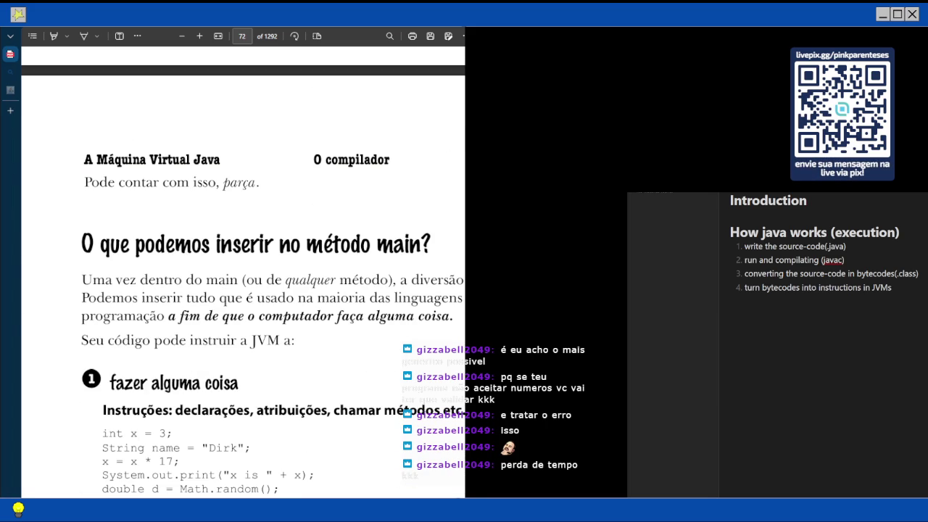
scroll(243, 271, "down", 2)
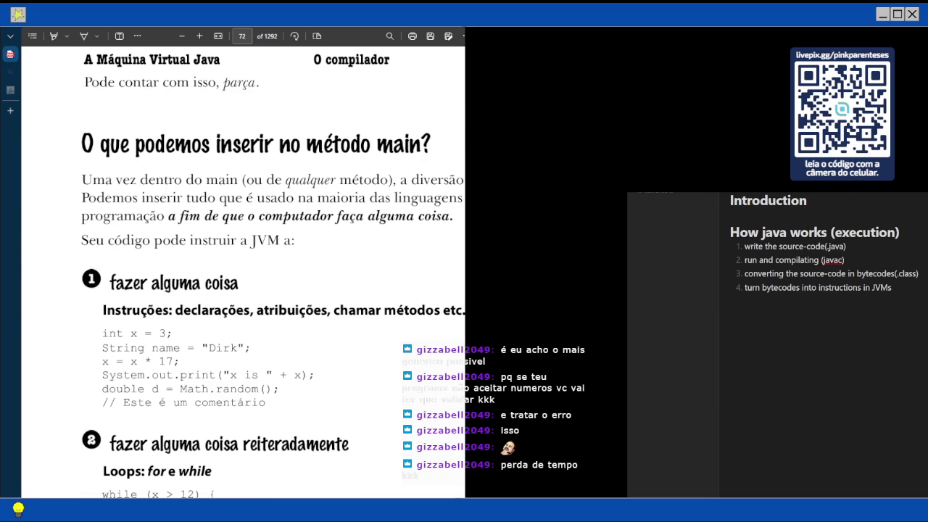
scroll(242, 276, "right", 2)
scroll(243, 276, "right", 1)
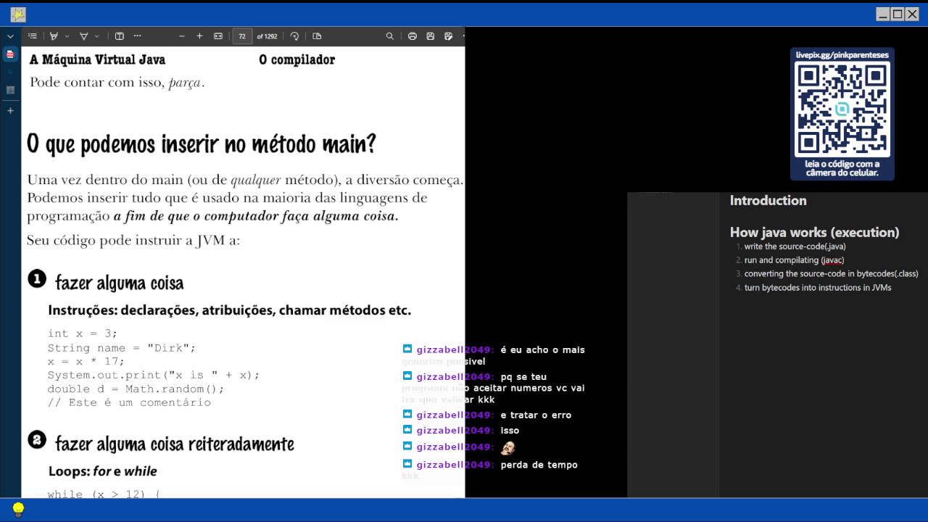
Read past page 72's for/while loop and if/else examples to page 73's else code
scroll(242, 272, "down", 3)
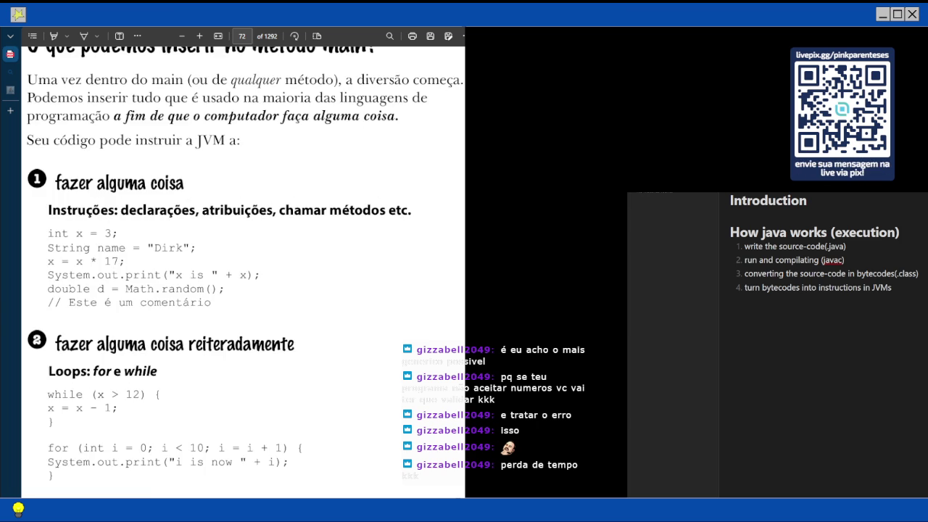
scroll(243, 272, "down", 2)
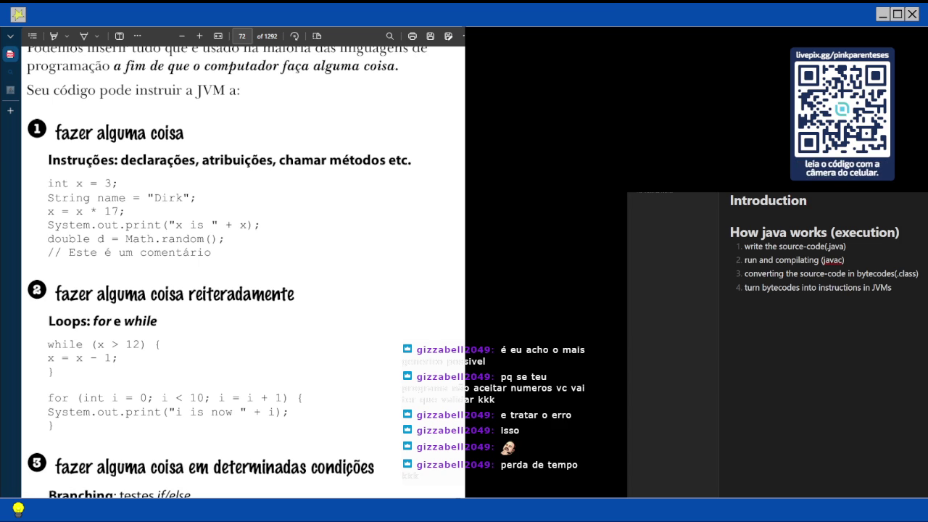
scroll(243, 272, "down", 3)
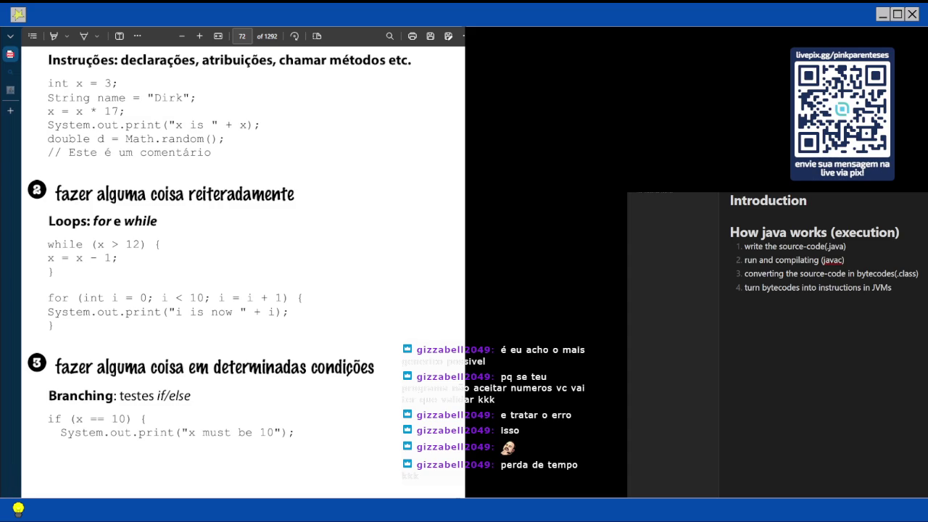
scroll(242, 261, "down", 1)
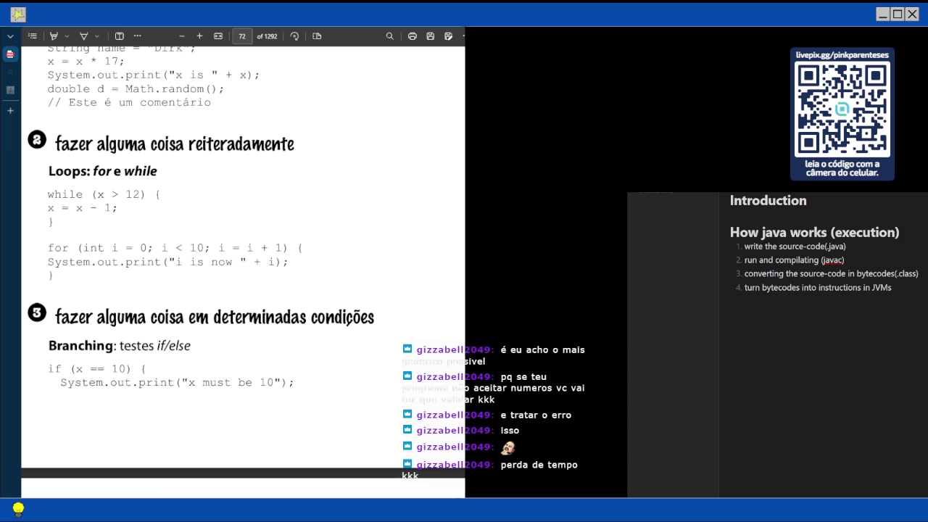
scroll(243, 261, "down", 1)
scroll(243, 260, "down", 3)
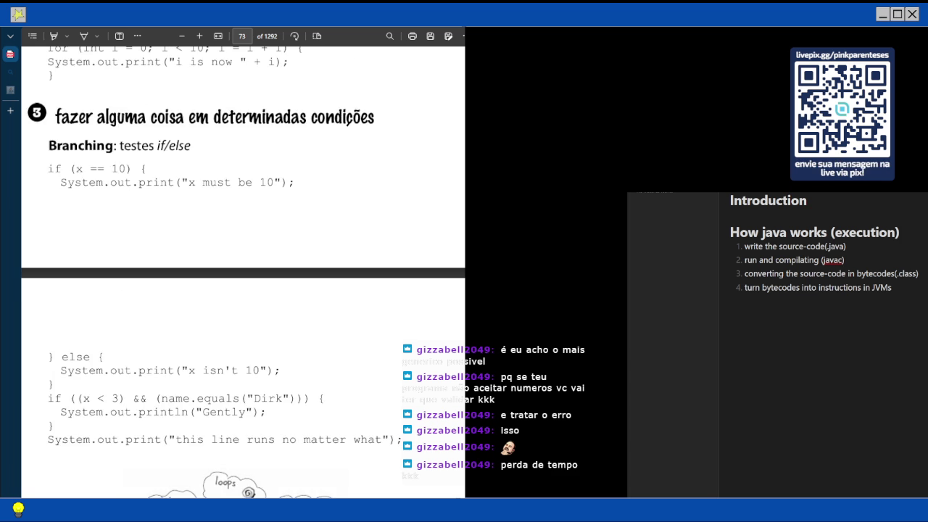
Read down page 73 past the instructions/loops/branching illustration to the 'Sintaxe Divertida' rules box
scroll(242, 261, "down", 1)
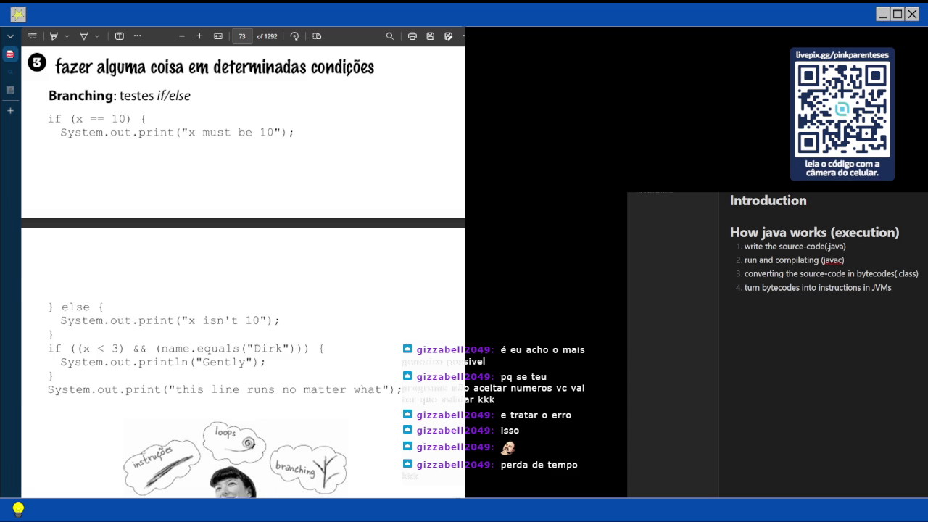
scroll(243, 261, "down", 1)
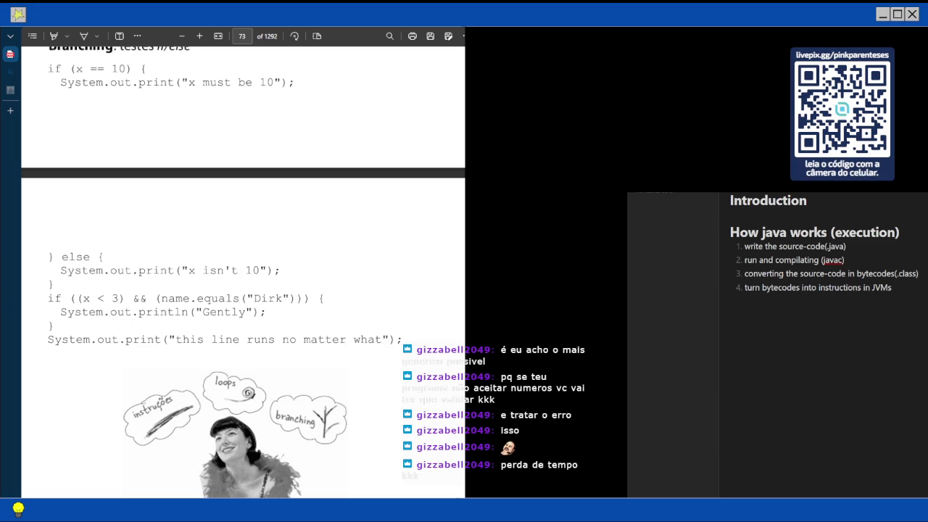
scroll(243, 273, "down", 1)
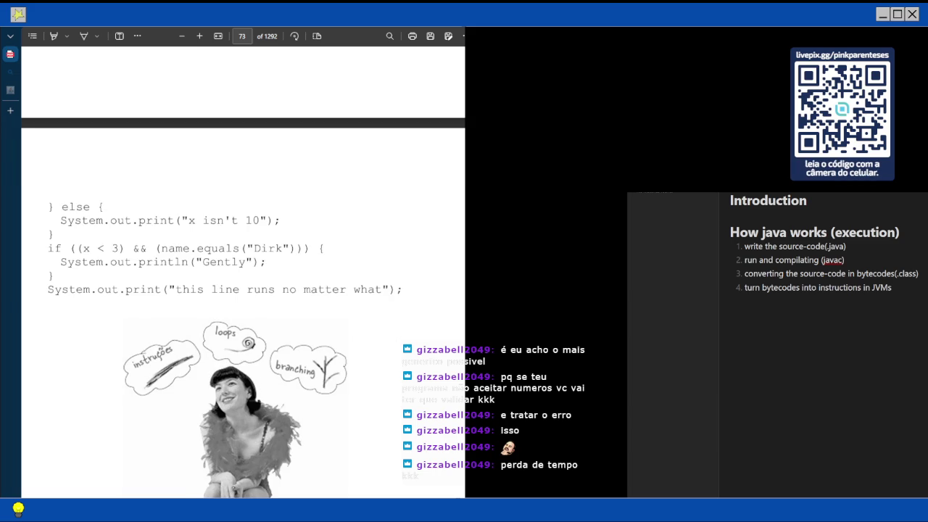
scroll(242, 272, "down", 1)
scroll(243, 273, "down", 3)
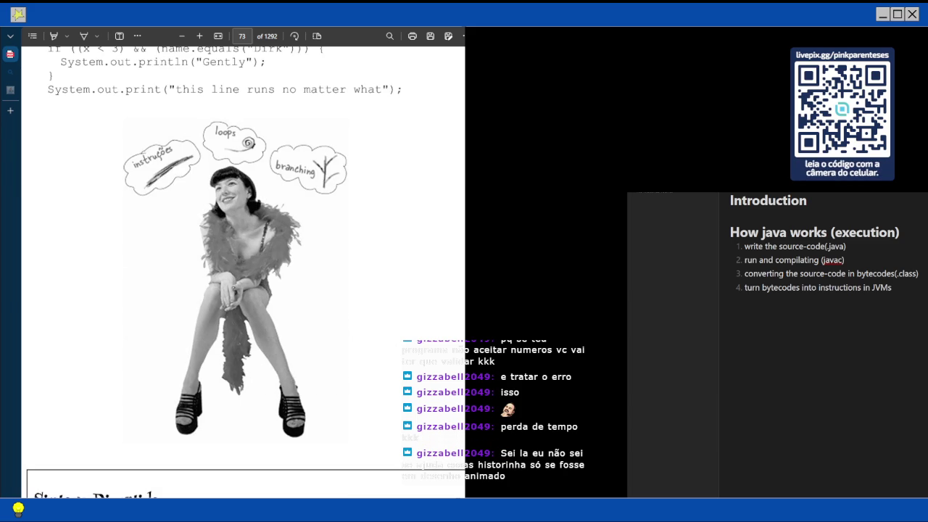
scroll(243, 273, "down", 2)
scroll(243, 273, "down", 3)
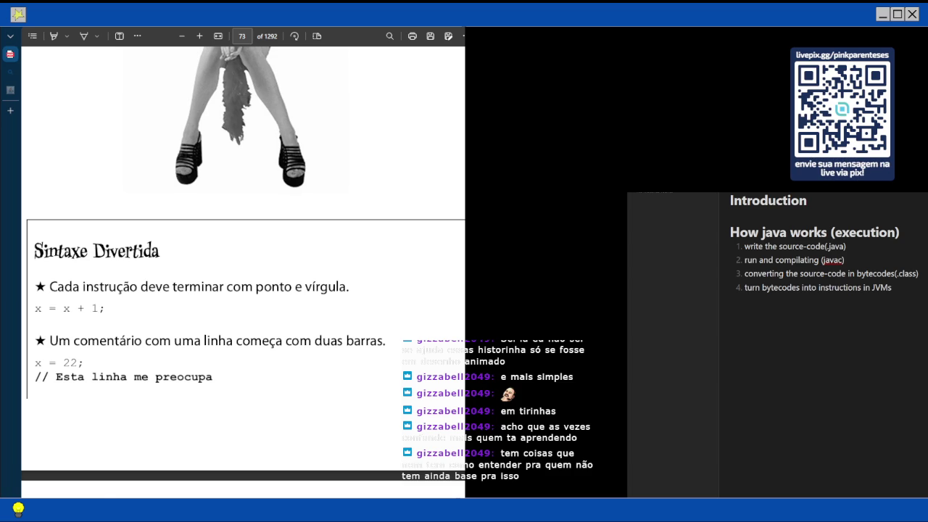
Move past page 74's Java syntax rules to page 75's juggler while-loop illustration
scroll(243, 261, "down", 2)
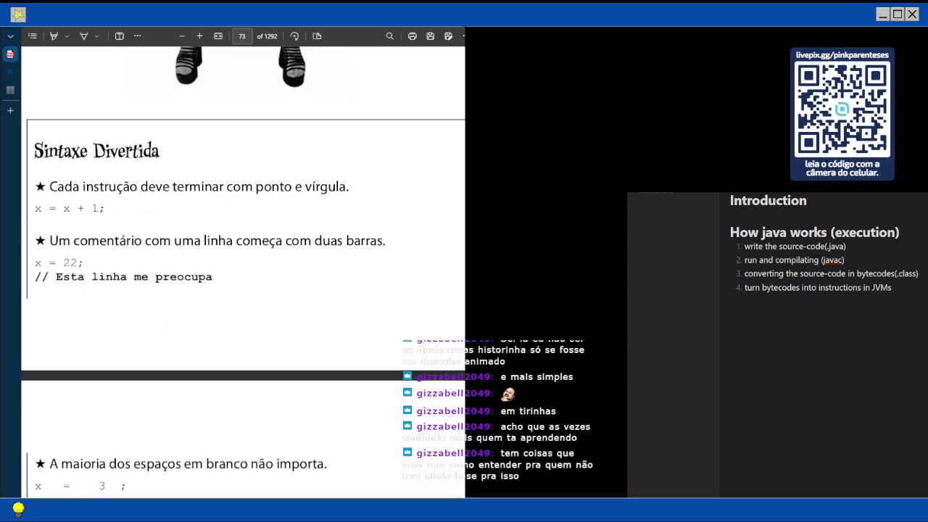
scroll(243, 269, "down", 1)
scroll(406, 318, "down", 3)
scroll(243, 261, "down", 1)
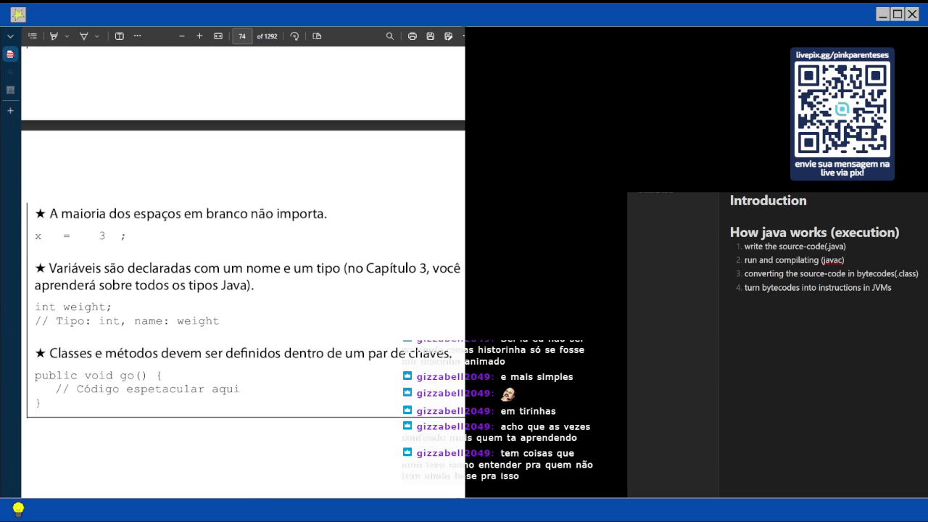
scroll(243, 269, "down", 1)
scroll(242, 270, "down", 1)
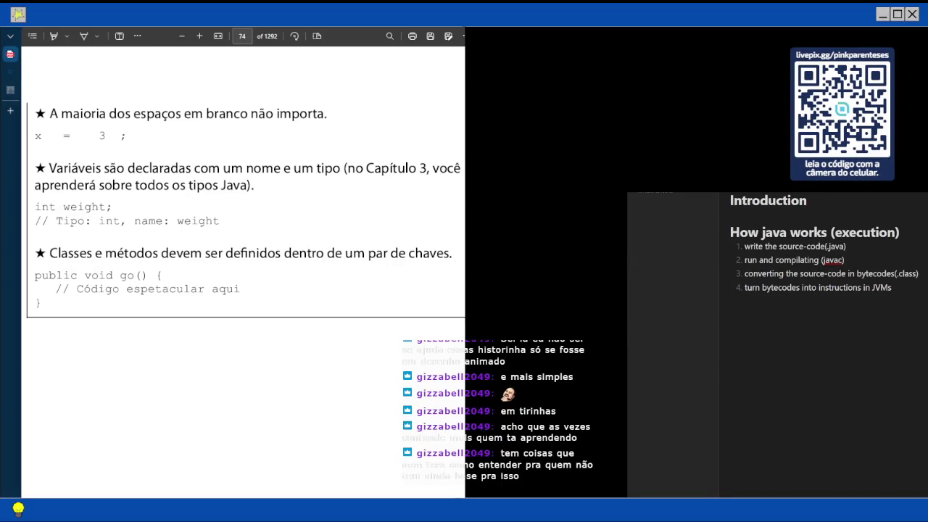
scroll(242, 269, "down", 1)
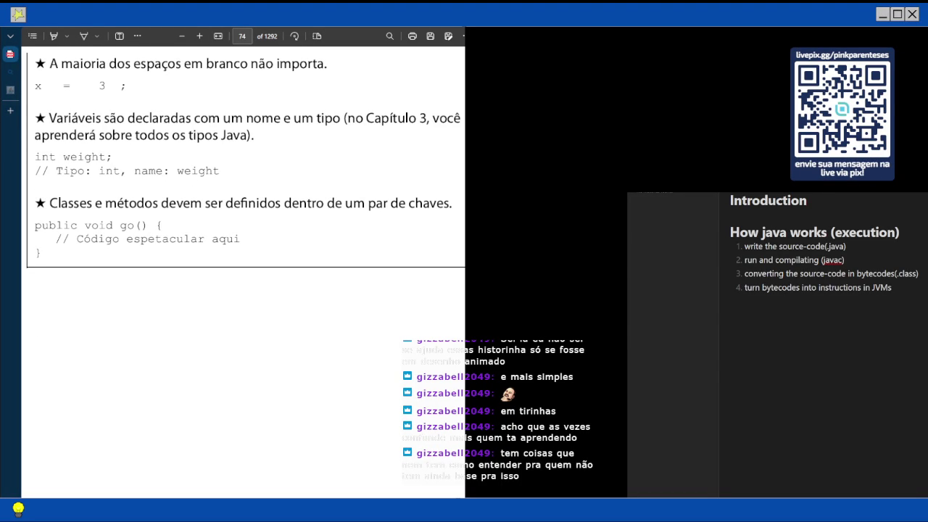
scroll(243, 270, "down", 1)
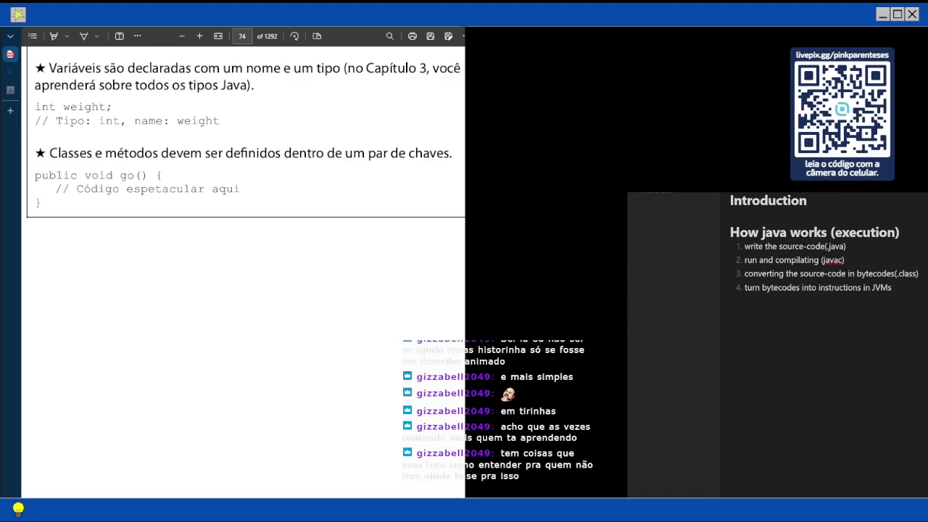
scroll(243, 269, "down", 3)
scroll(242, 269, "down", 3)
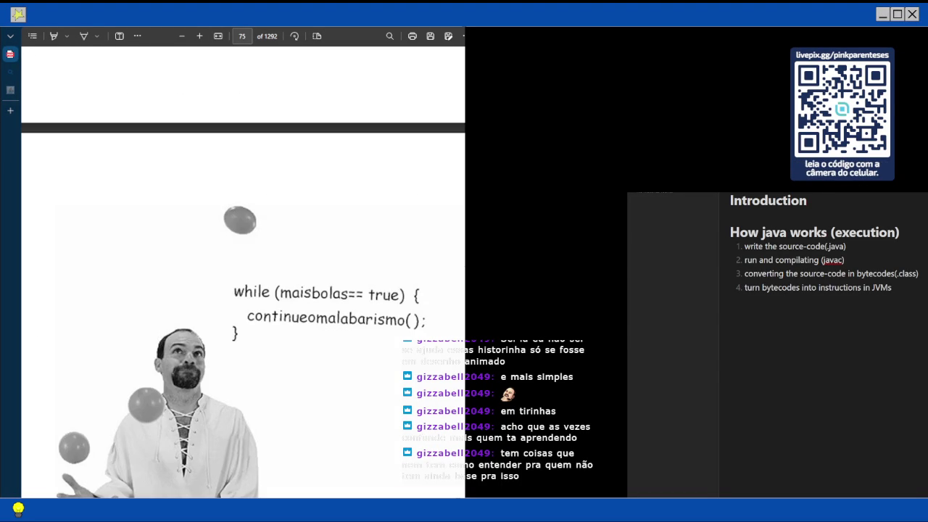
Go past the juggler image to page 75's 'Loops e iterações e loops e...' heading
scroll(243, 269, "down", 2)
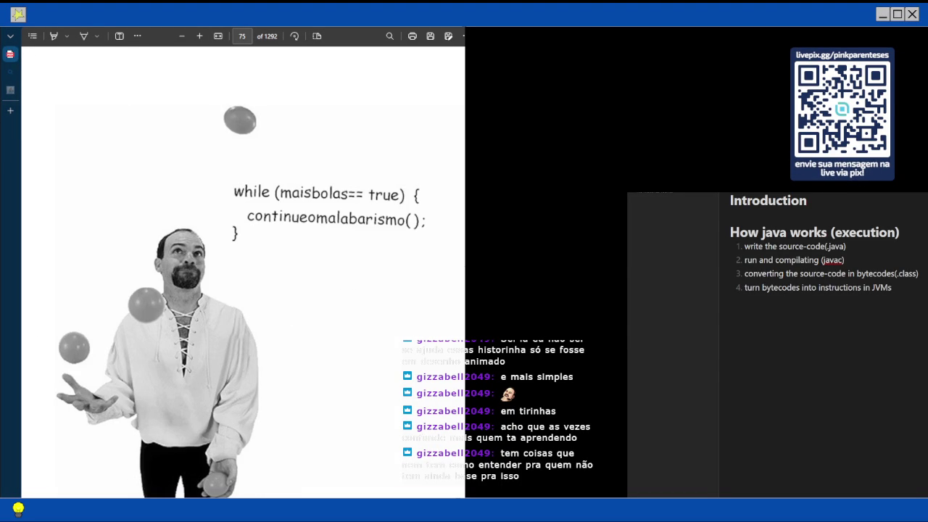
scroll(243, 269, "down", 1)
scroll(242, 270, "up", 10)
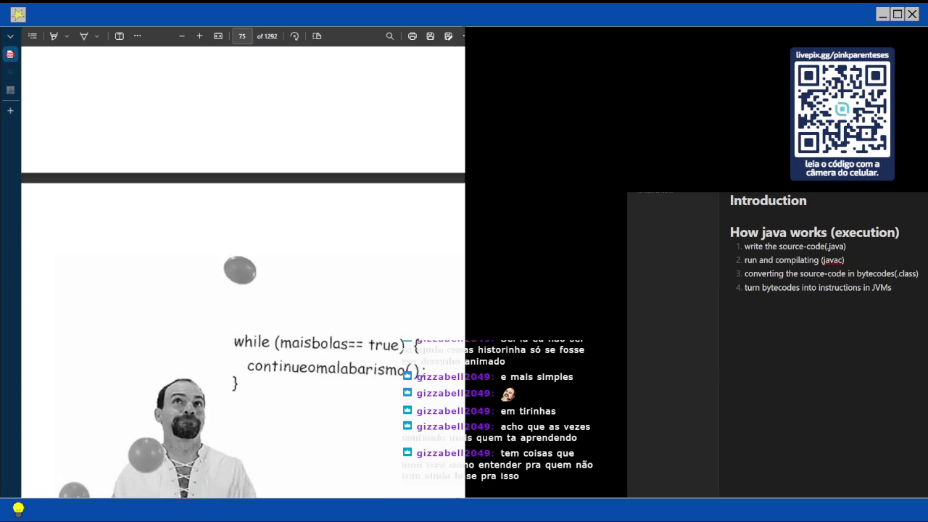
scroll(243, 272, "down", 10)
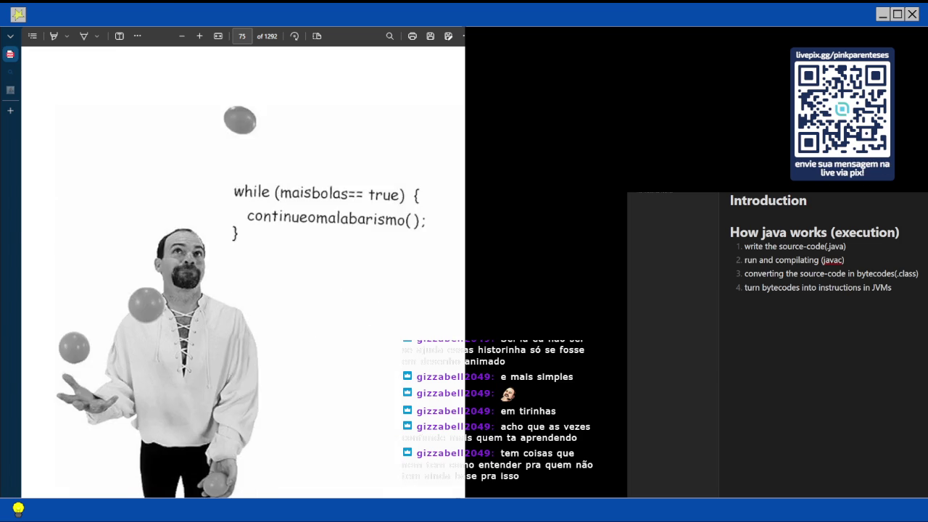
scroll(243, 273, "up", 3)
scroll(243, 272, "up", 5)
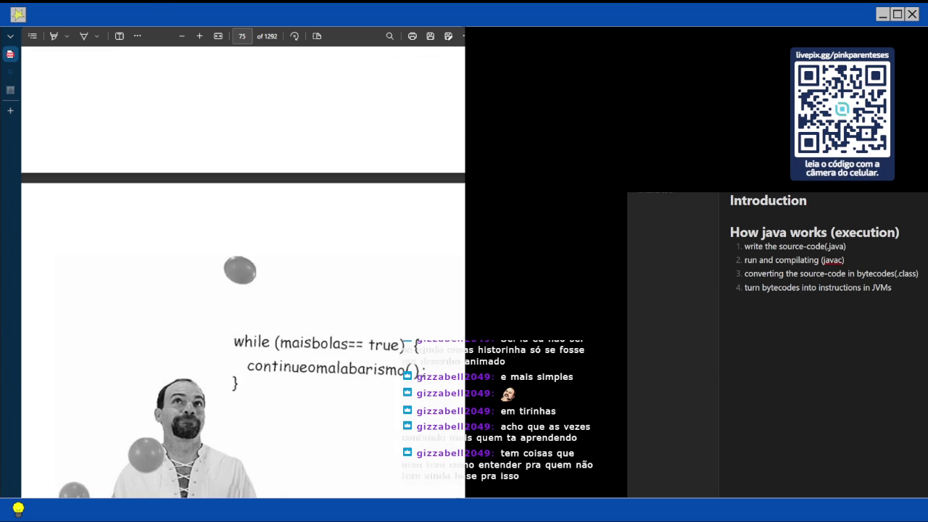
scroll(242, 272, "down", 7)
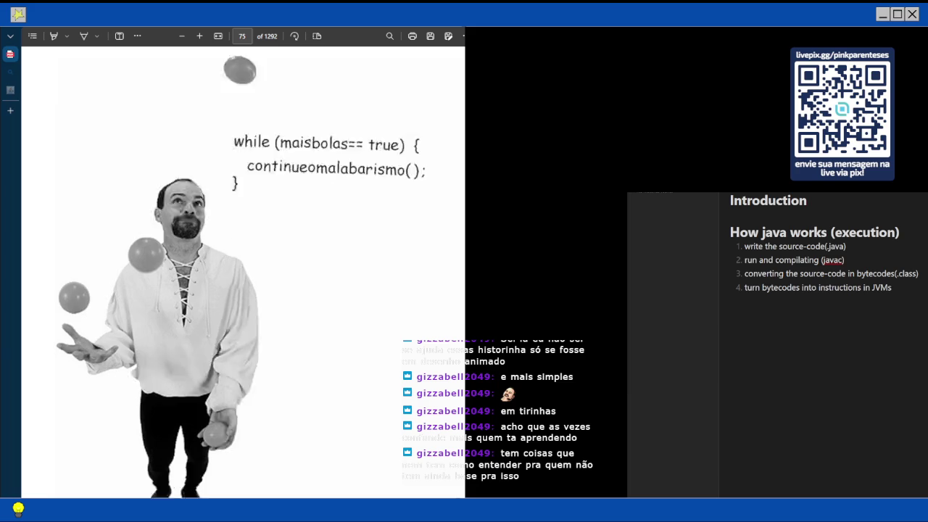
scroll(243, 273, "up", 3)
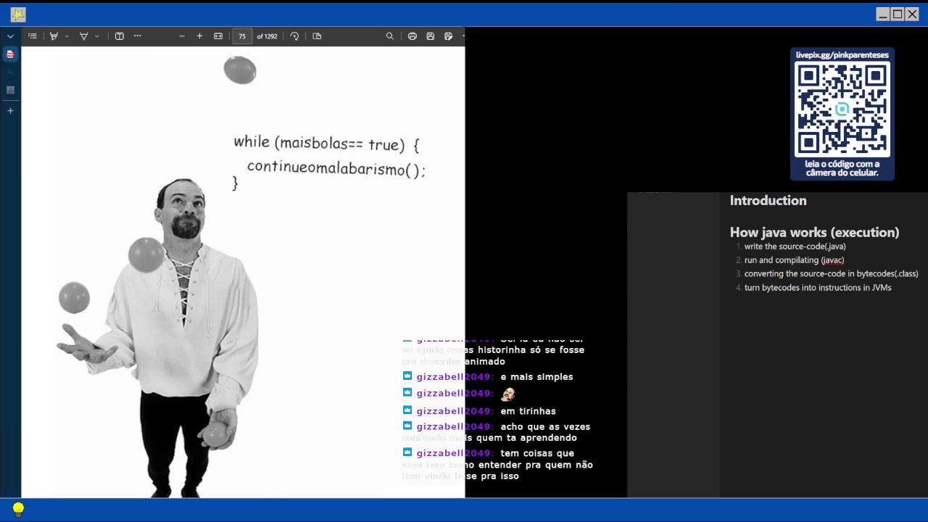
scroll(242, 272, "down", 10)
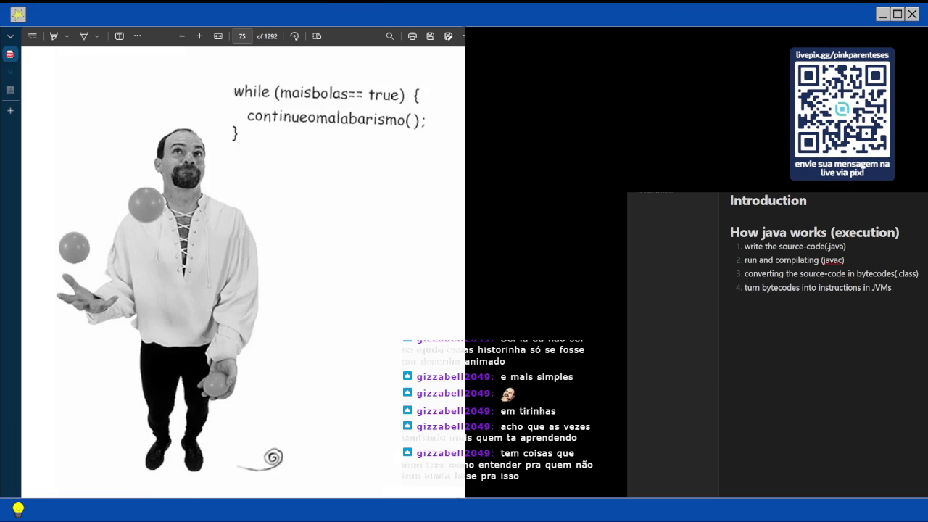
scroll(243, 273, "down", 1)
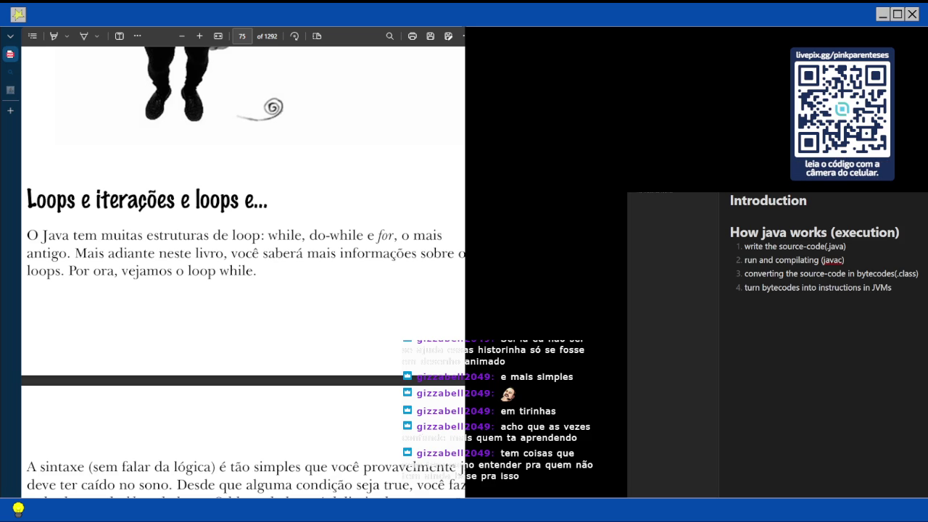
Read page 76's while-loop syntax and conditional test explanation down to 'Testes booleanos simples'
scroll(243, 270, "right", 2)
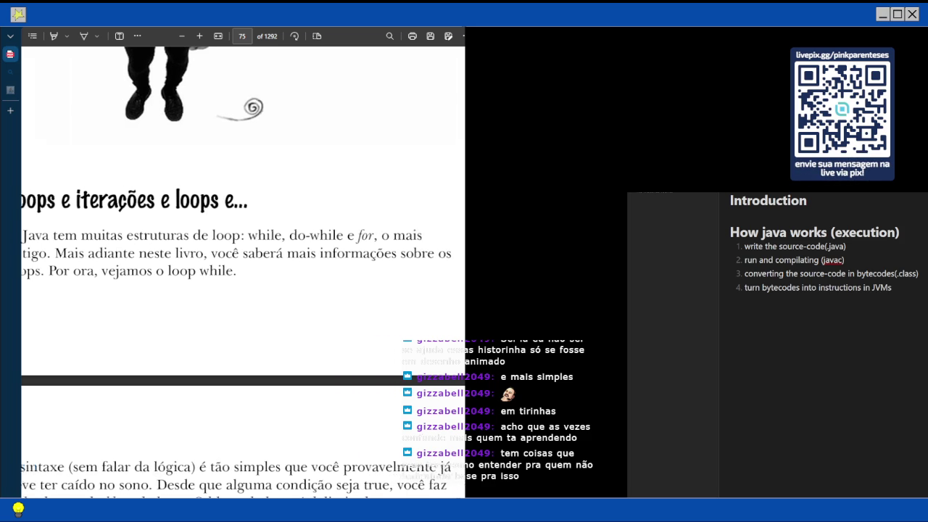
scroll(243, 271, "left", 3)
scroll(242, 271, "down", 2)
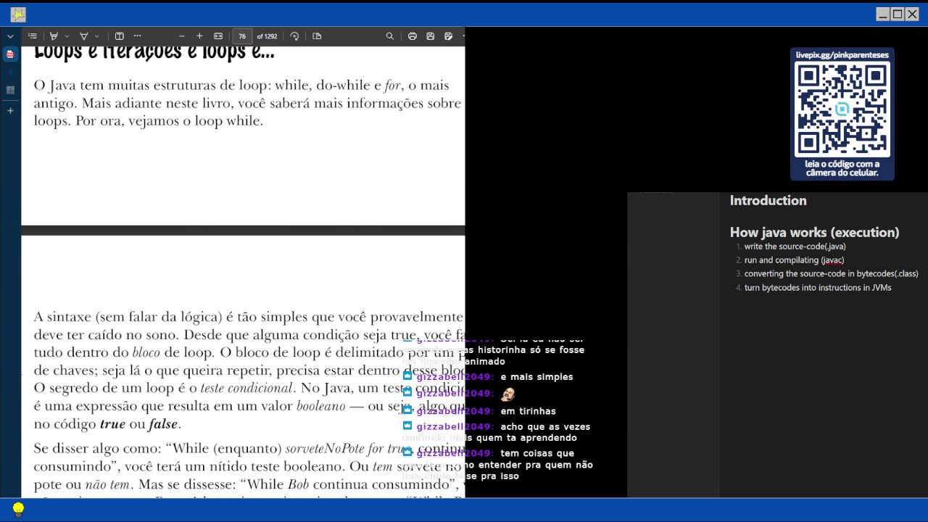
scroll(243, 270, "left", 2)
scroll(242, 270, "right", 2)
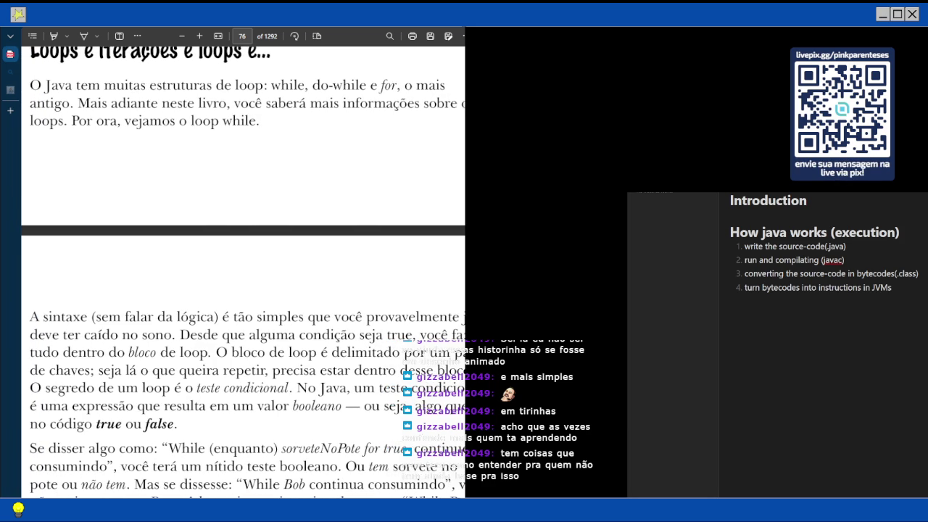
scroll(243, 270, "right", 1)
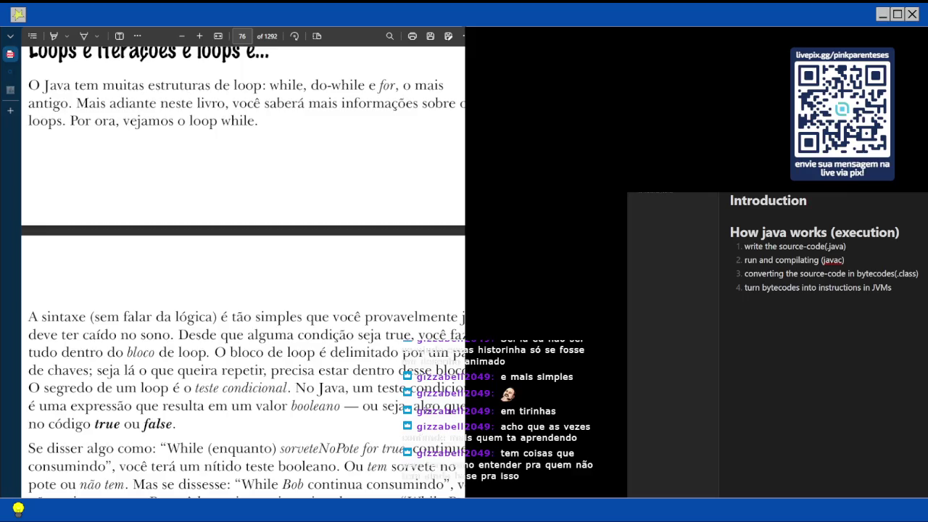
scroll(243, 270, "right", 1)
scroll(242, 270, "left", 1)
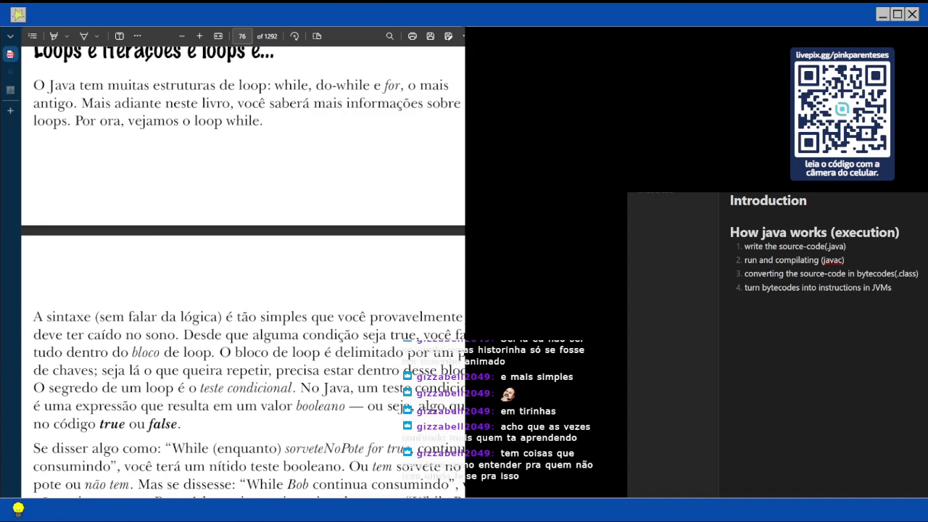
scroll(242, 273, "right", 1)
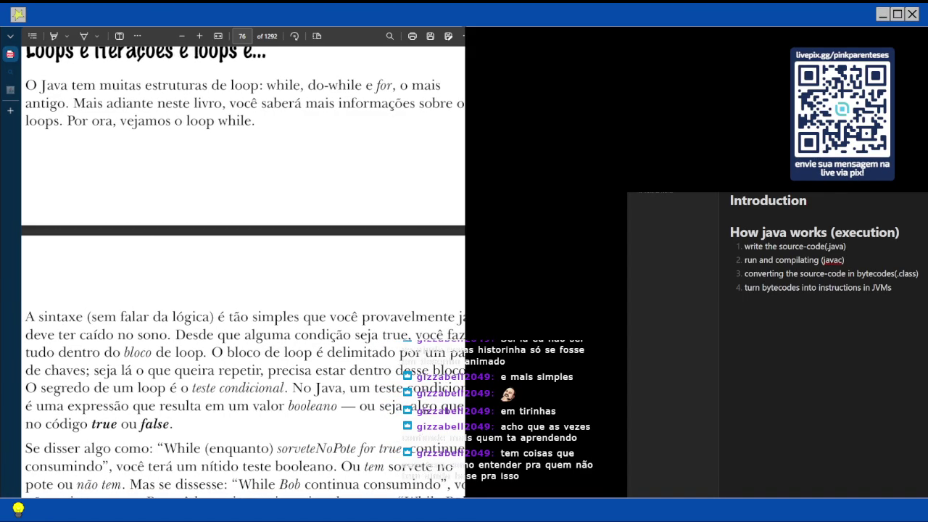
scroll(242, 272, "left", 3)
scroll(243, 273, "right", 2)
scroll(243, 272, "right", 1)
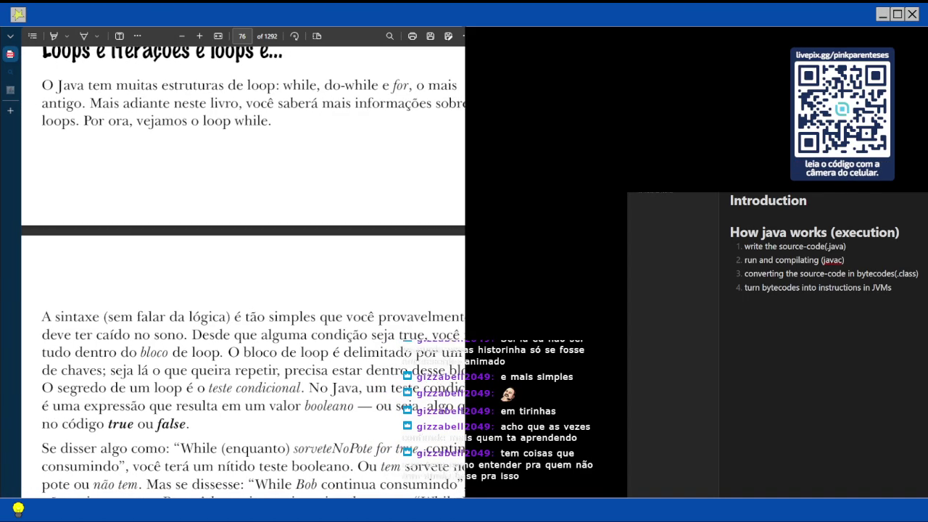
scroll(243, 273, "right", 1)
scroll(243, 273, "right", 1)
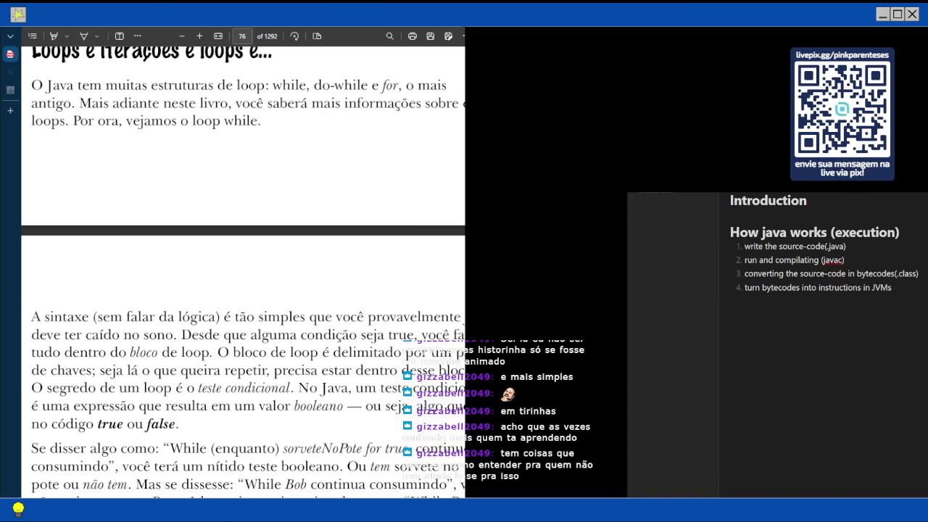
scroll(243, 273, "left", 1)
scroll(243, 273, "left", 2)
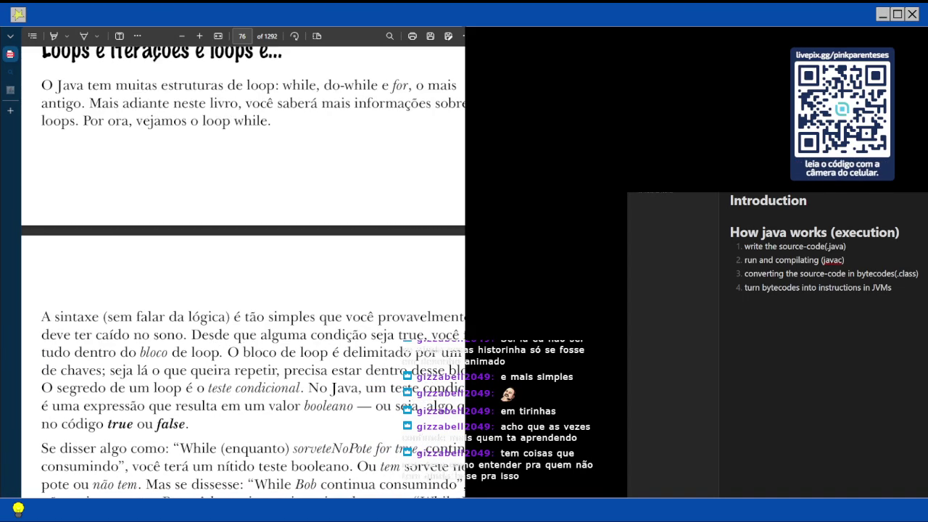
scroll(243, 272, "down", 3)
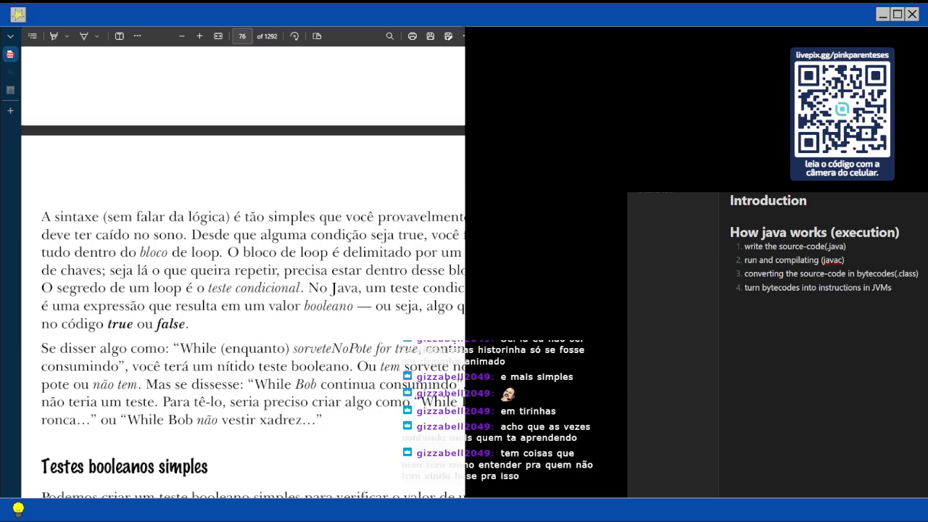
scroll(243, 273, "right", 3)
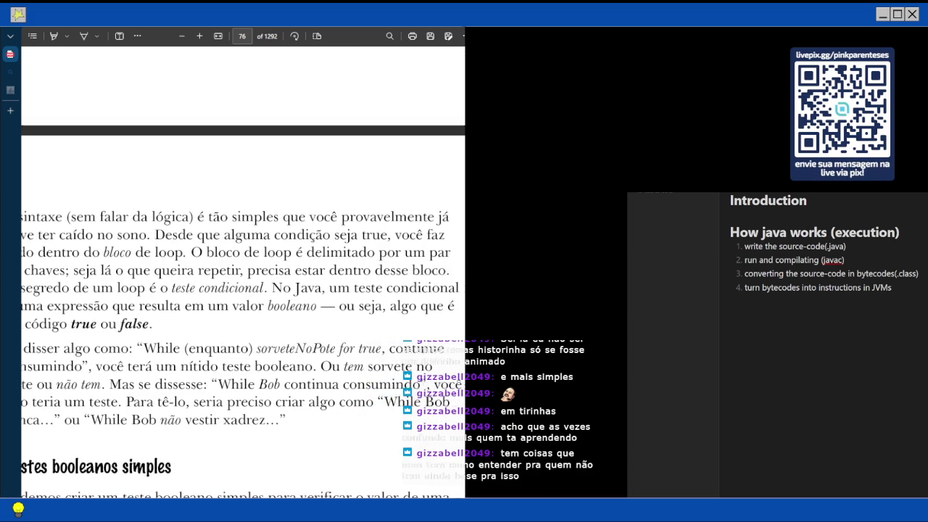
scroll(242, 273, "left", 2)
scroll(243, 272, "left", 1)
scroll(243, 272, "right", 2)
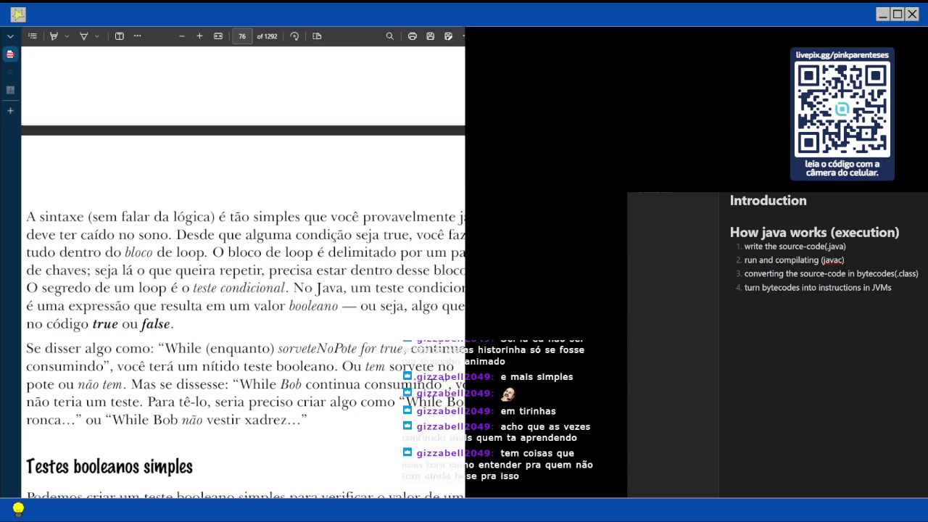
scroll(243, 272, "left", 1)
scroll(243, 272, "left", 1)
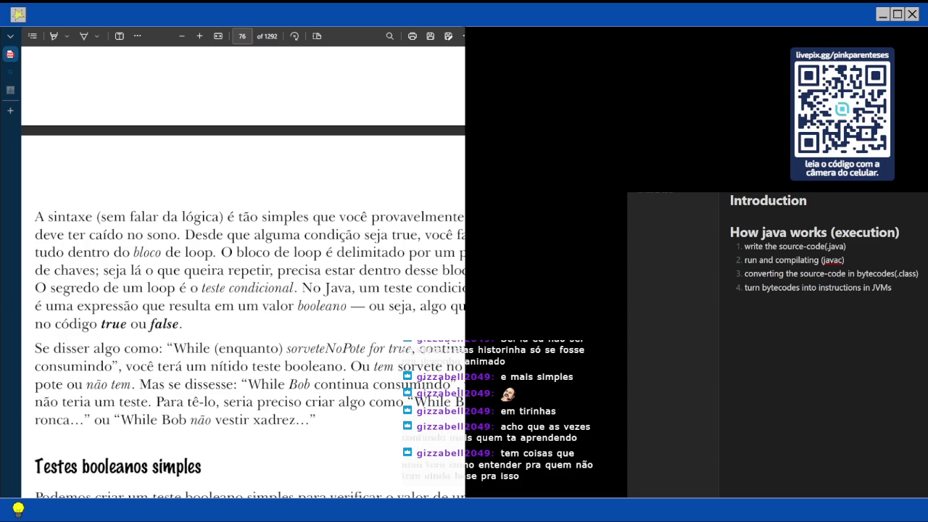
scroll(243, 354, "right", 2)
scroll(243, 354, "left", 2)
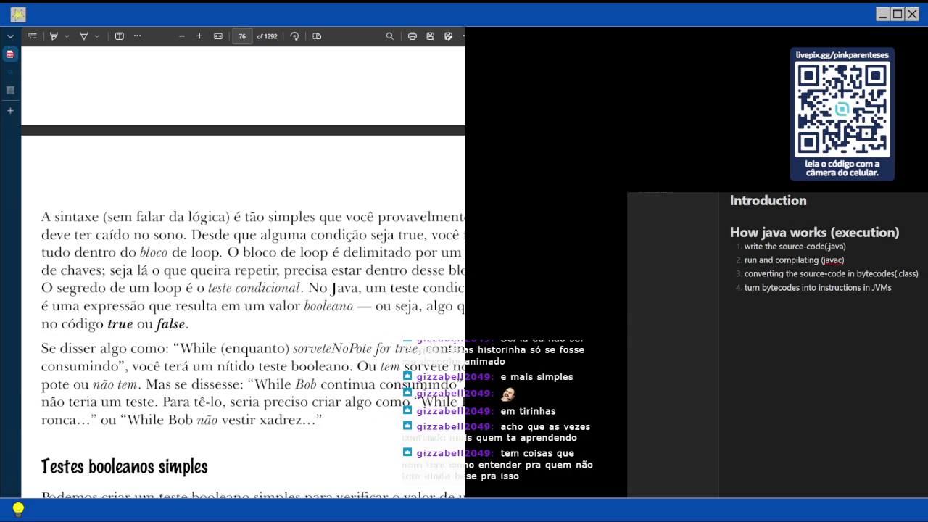
scroll(243, 354, "right", 1)
scroll(246, 354, "right", 2)
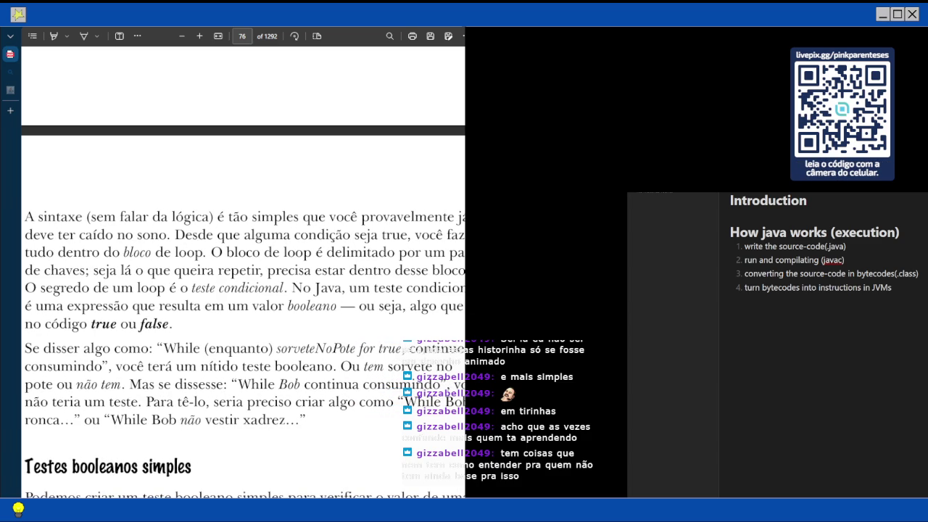
scroll(243, 355, "left", 1)
scroll(243, 354, "right", 2)
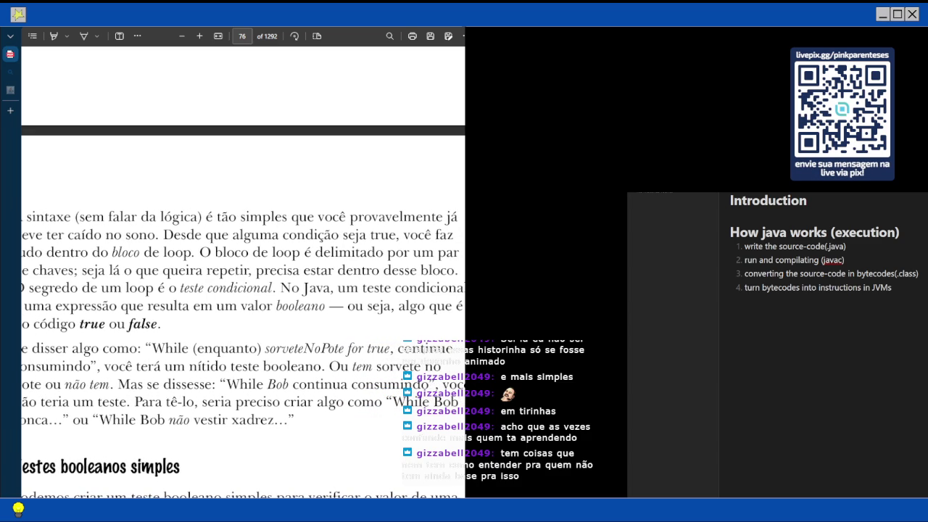
scroll(242, 354, "left", 2)
scroll(243, 355, "right", 2)
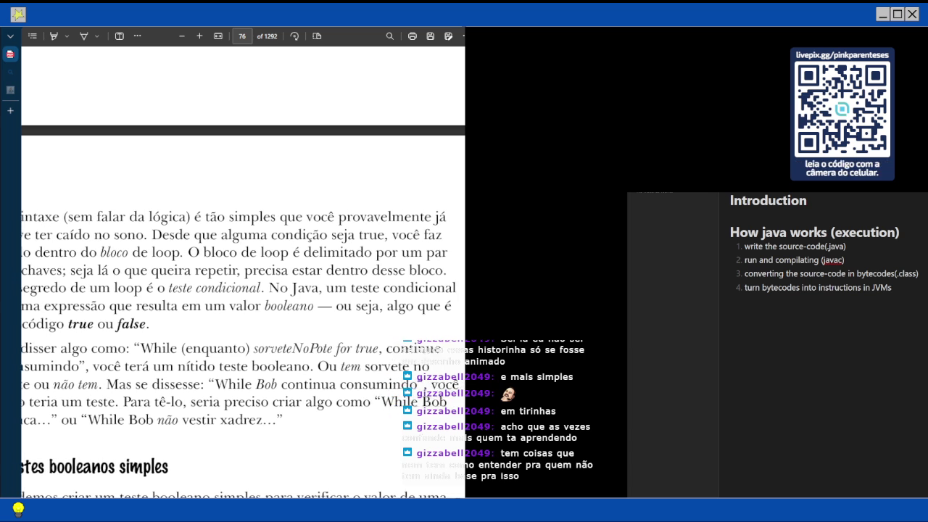